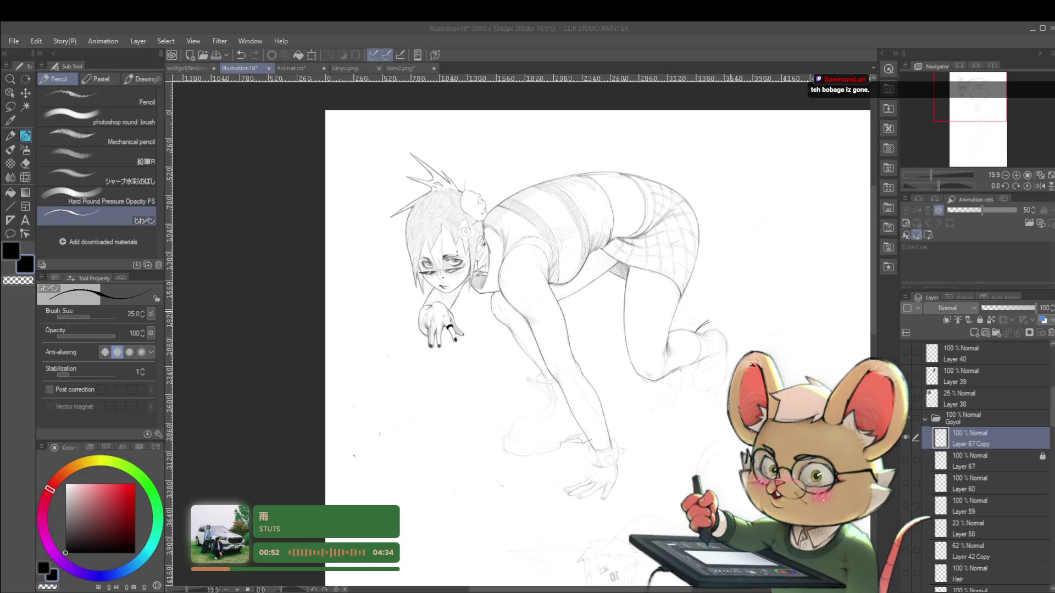
Pencil a new outline for the shoe under the body, from its sole out to the toe, with detail strokes
key("alt+Tab")
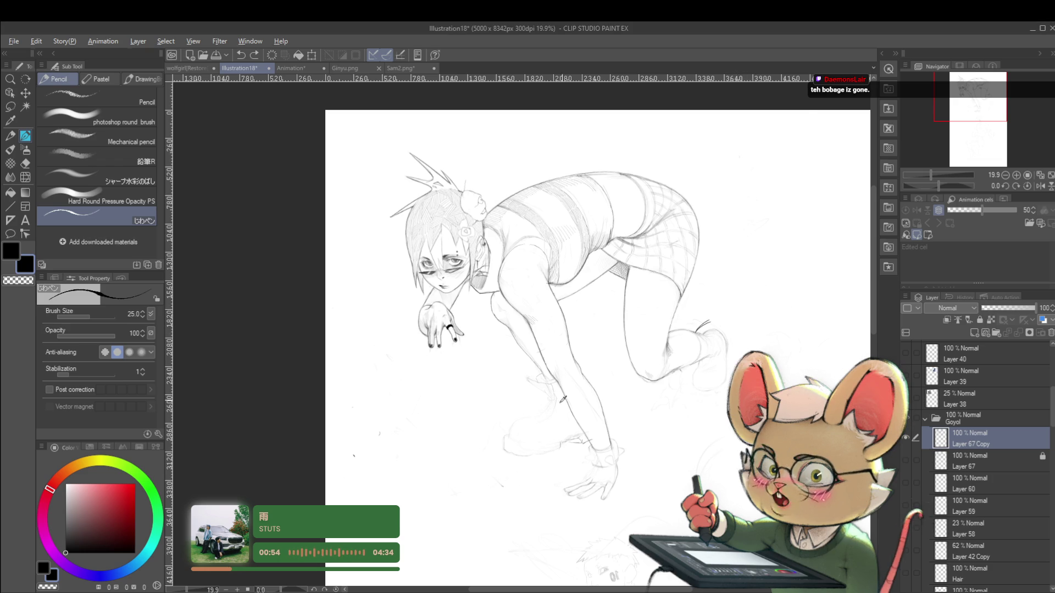
scroll(570, 394, "up", 1)
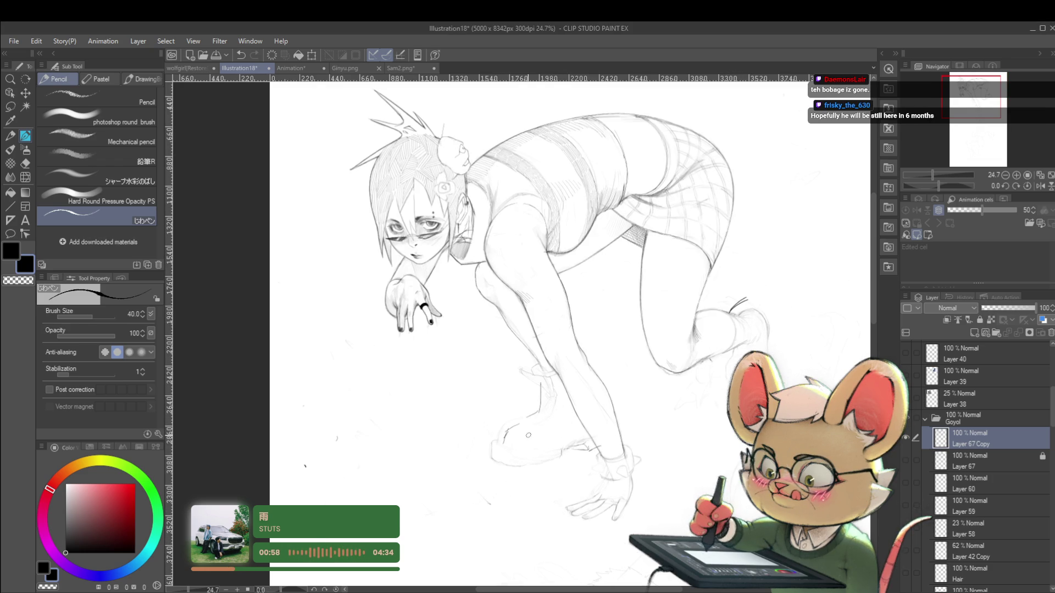
left_click_drag(494, 456, 561, 454)
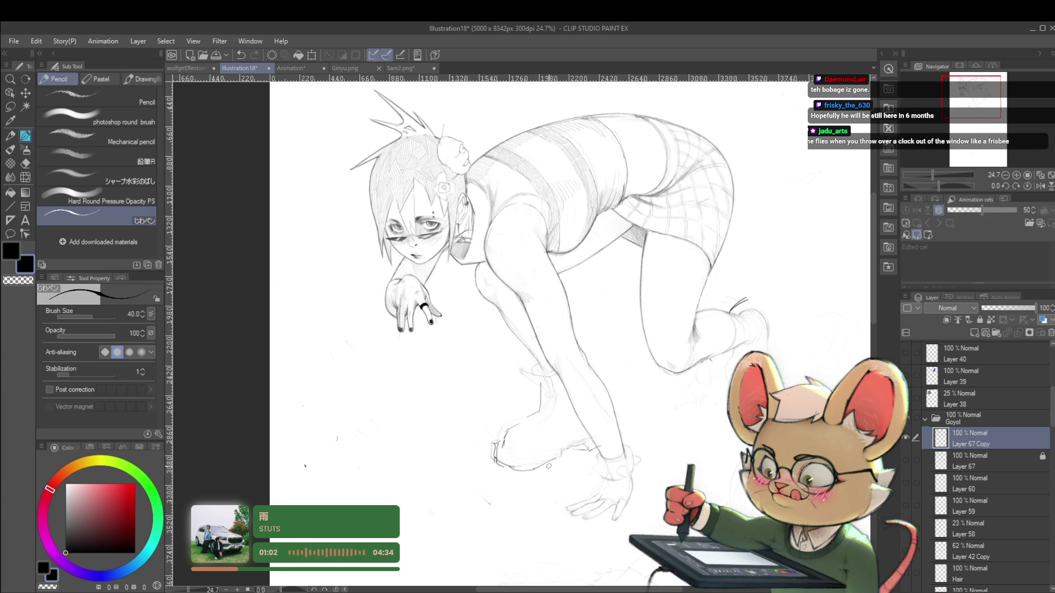
left_click_drag(556, 465, 574, 455)
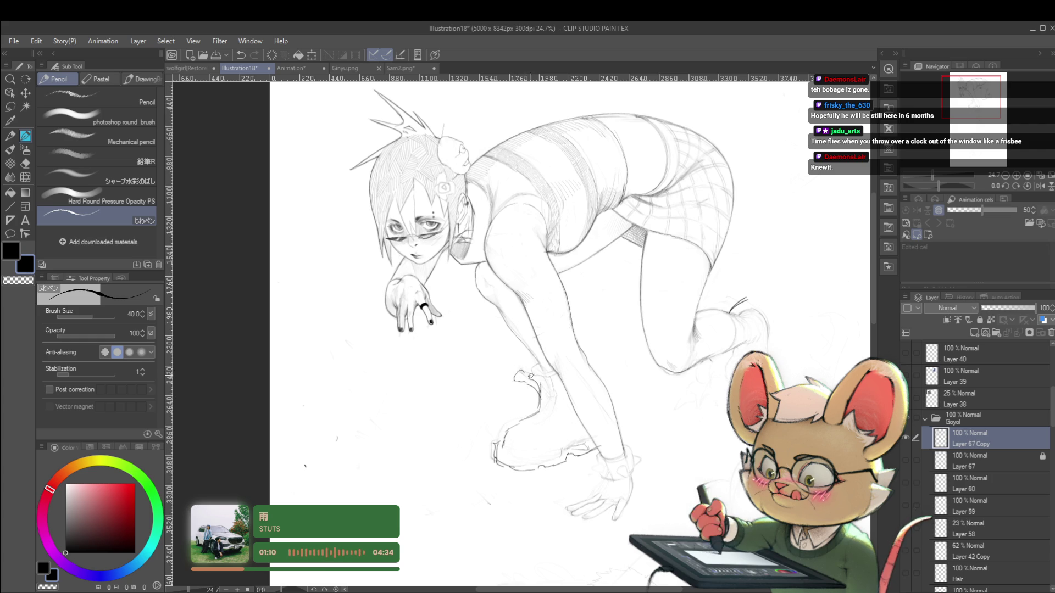
mouse_move(556, 378)
left_mouse_down()
mouse_move(541, 385)
mouse_move(546, 401)
left_mouse_up()
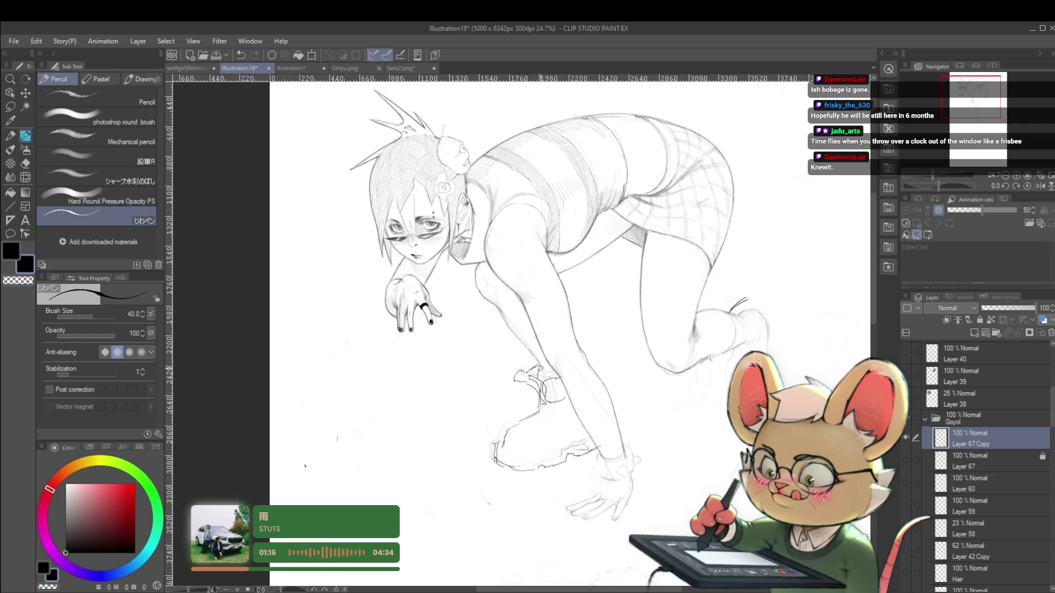
scroll(542, 368, "down", 1)
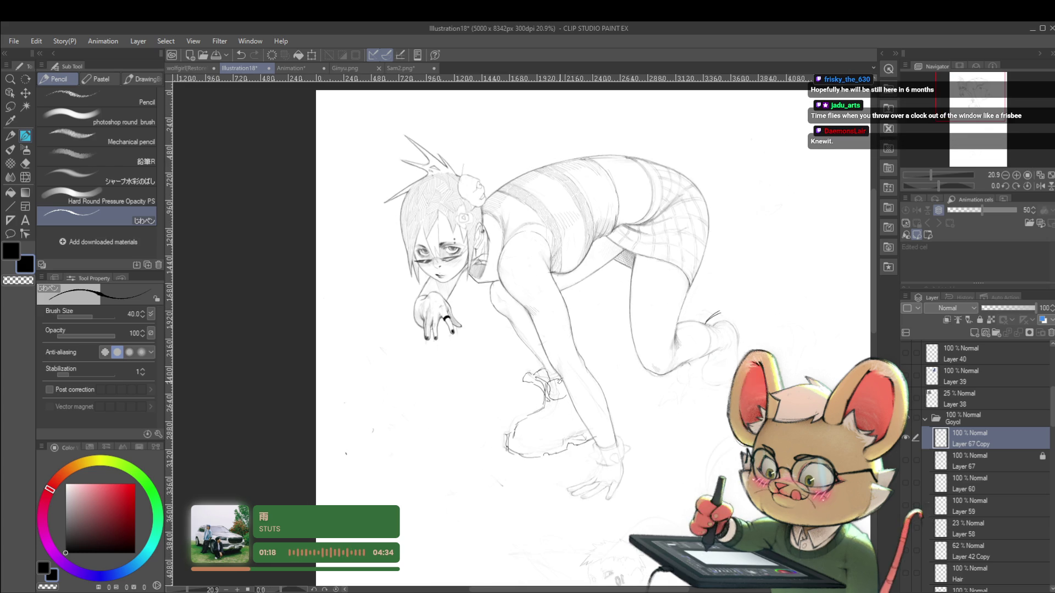
scroll(672, 409, "down", 2)
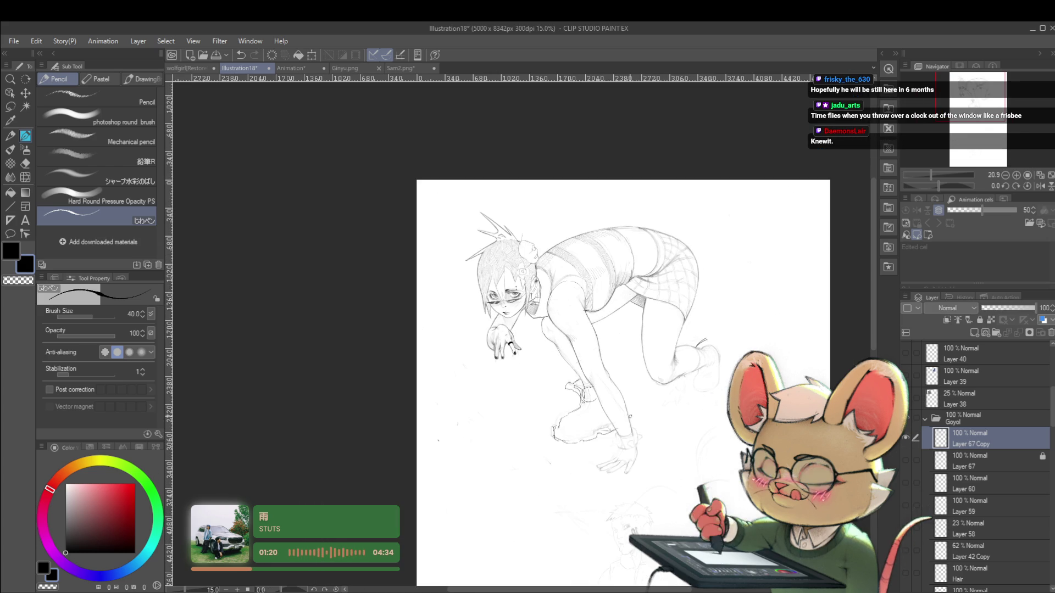
On a mirrored canvas, draw the rear boot's lower edge, a toe stroke and a short edge stroke
key("h")
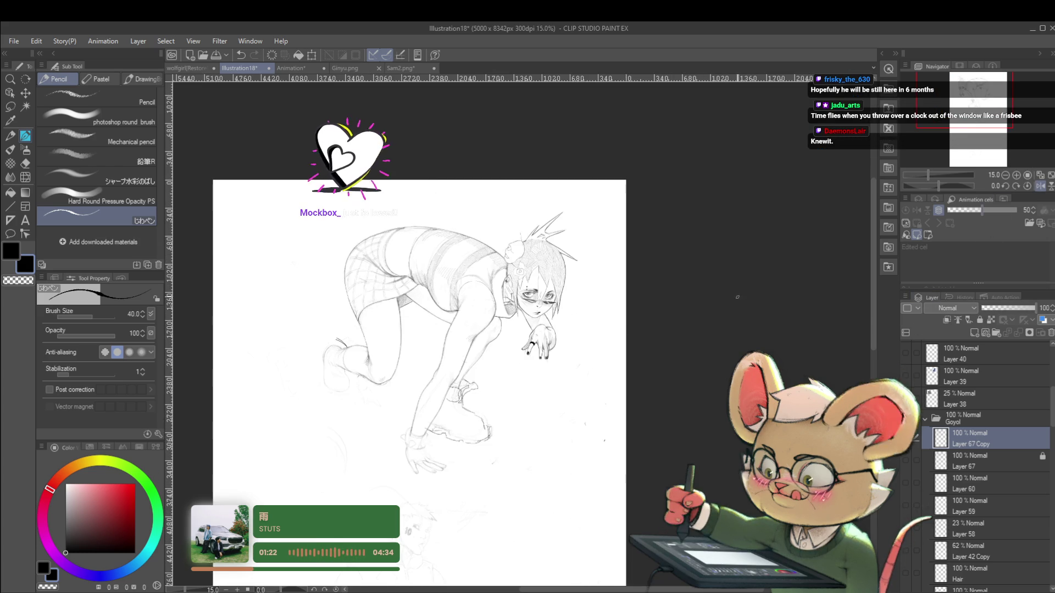
left_click_drag(773, 294, 802, 298)
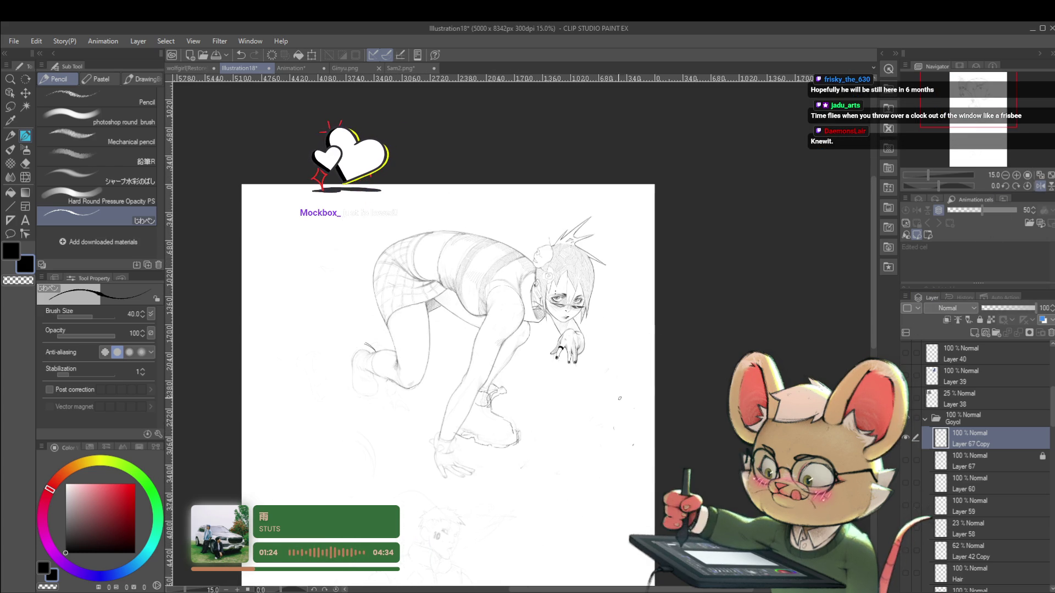
left_click_drag(589, 437, 598, 437)
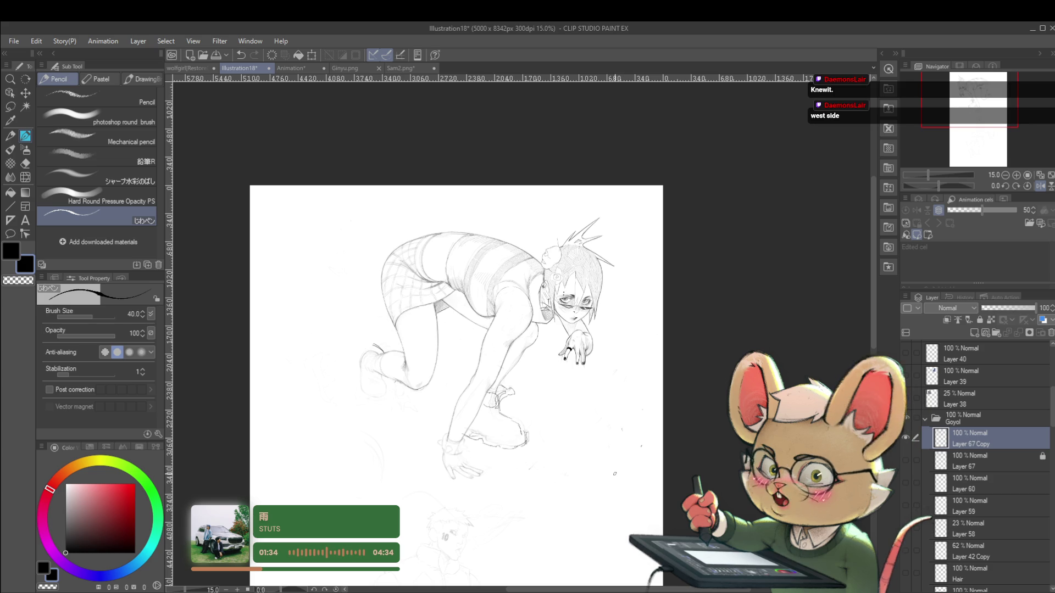
scroll(434, 325, "up", 2)
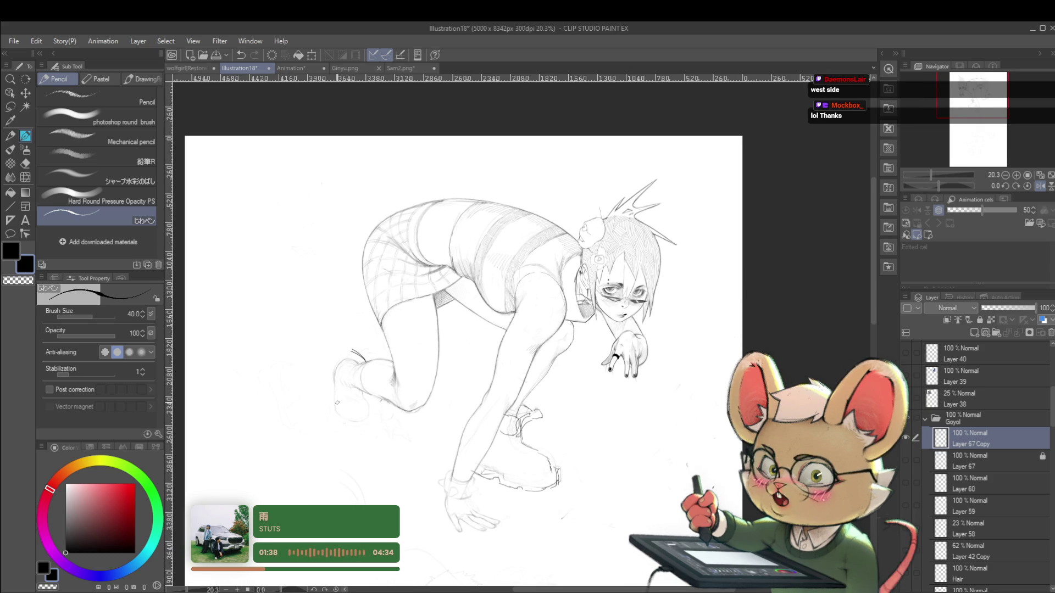
mouse_move(334, 424)
left_mouse_down()
mouse_move(354, 433)
mouse_move(366, 402)
left_mouse_up()
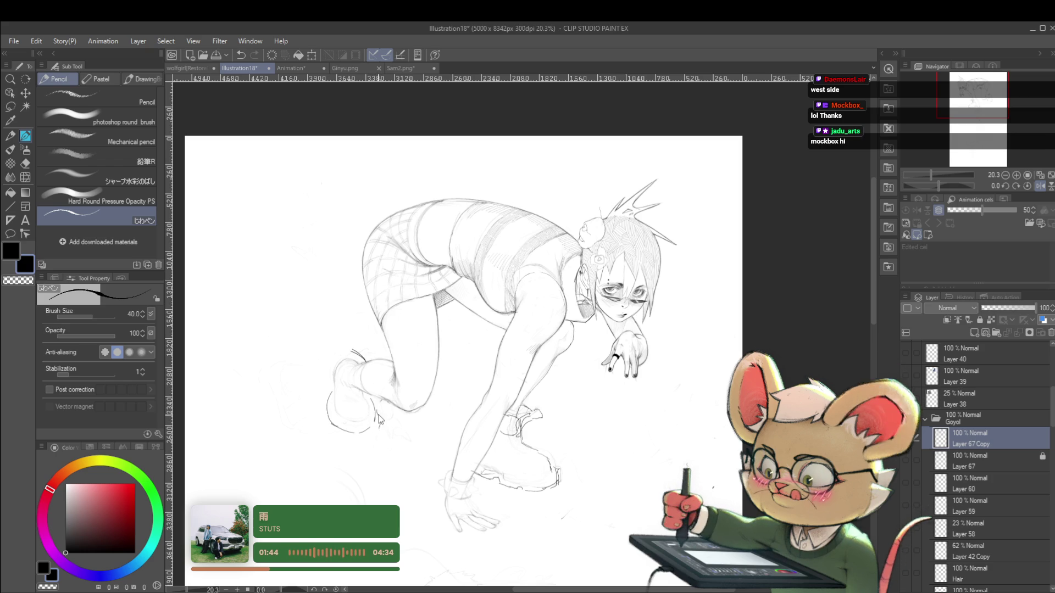
left_click_drag(379, 426, 372, 434)
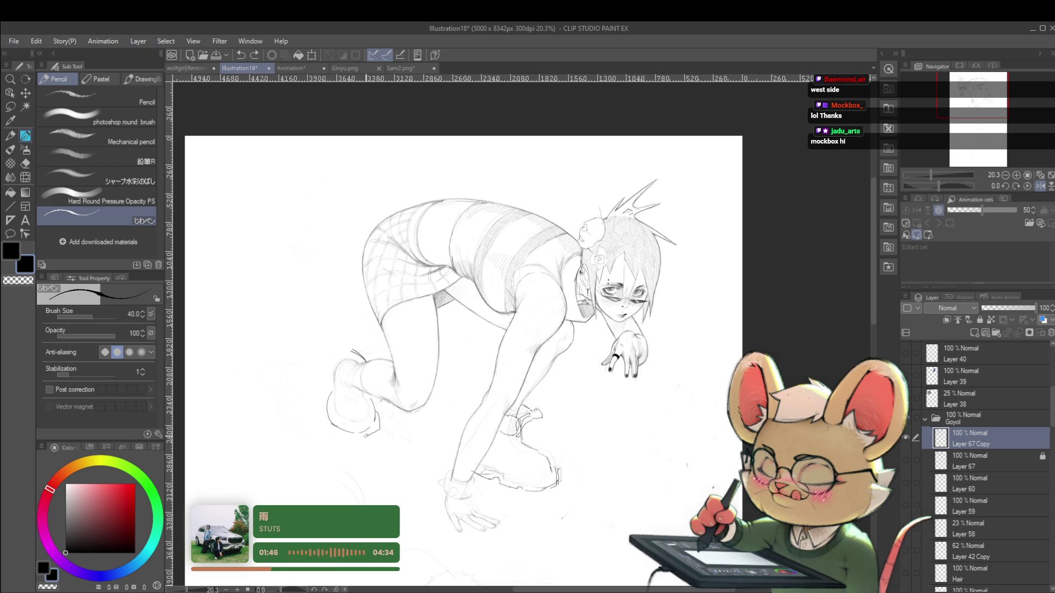
left_click_drag(327, 407, 323, 415)
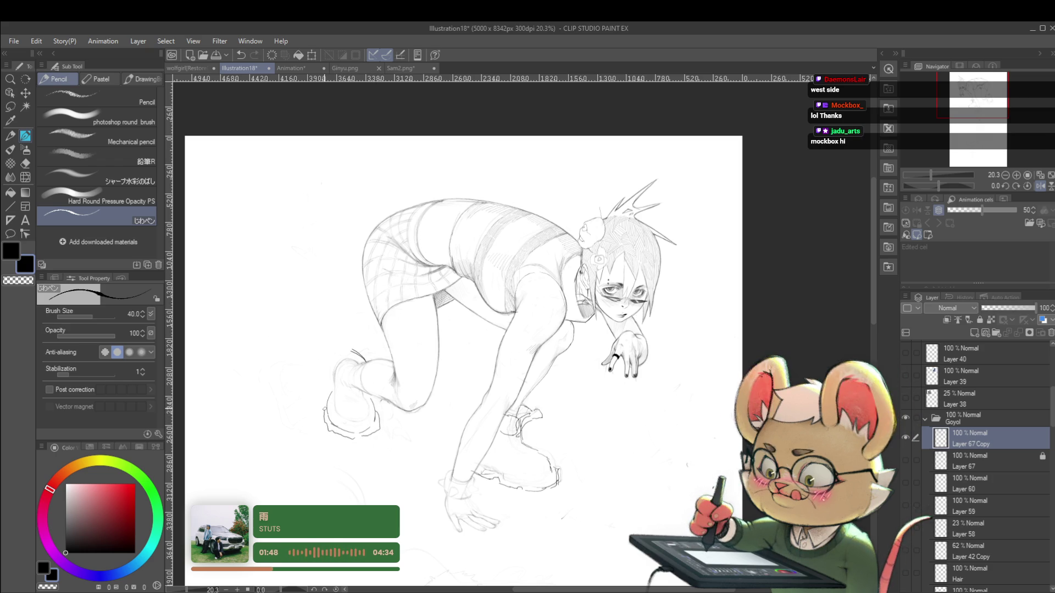
Restore the unmirrored view and re-zoom to recentre the figure on screen
left_click(379, 406, "alt")
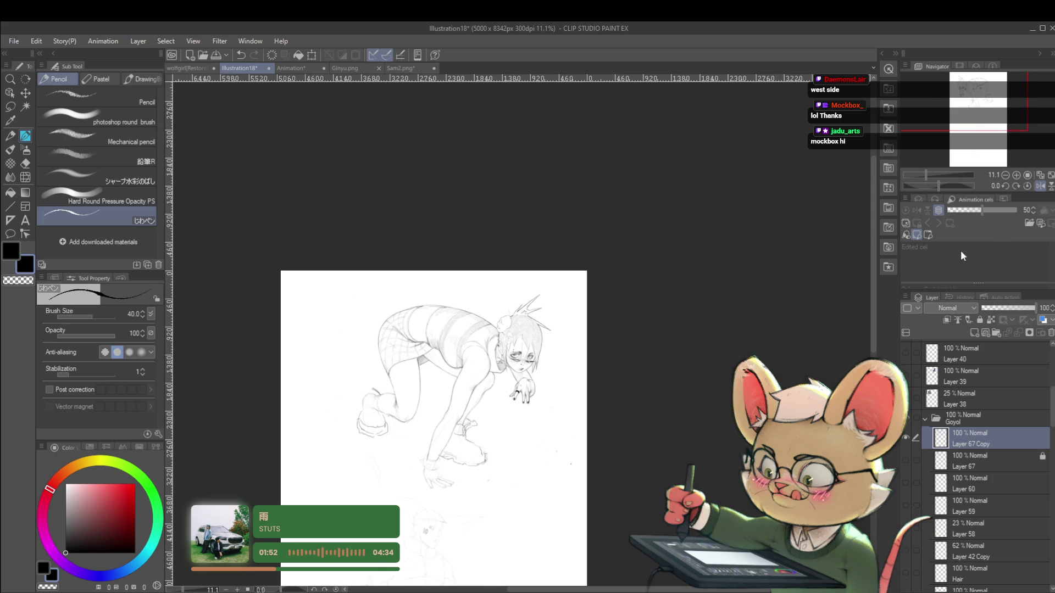
left_click(1040, 185)
scroll(1033, 190, "up", 2)
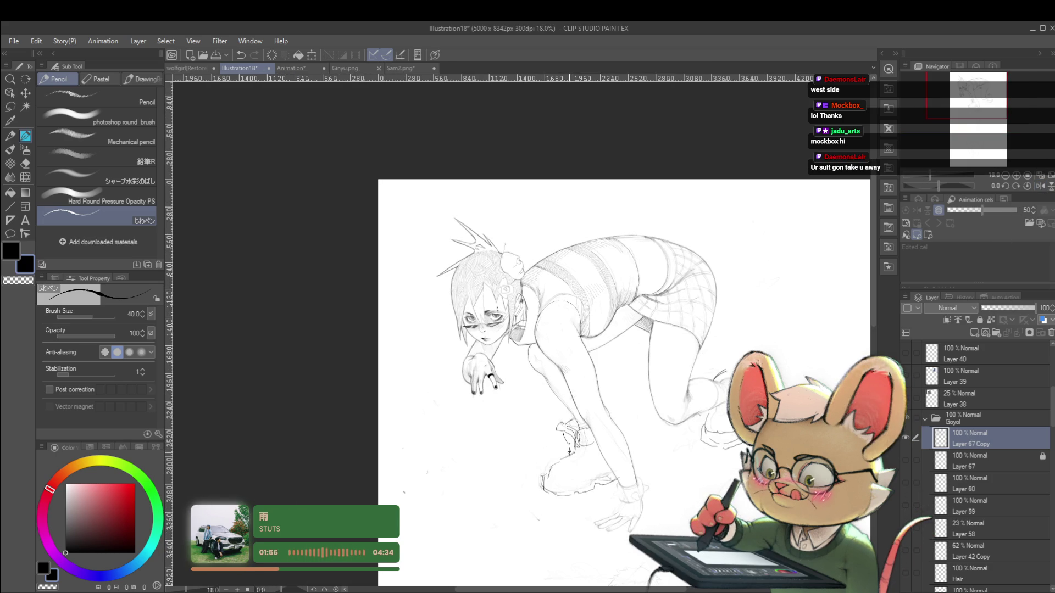
left_click(564, 416, "alt")
left_click(564, 416, "alt")
left_click(627, 394)
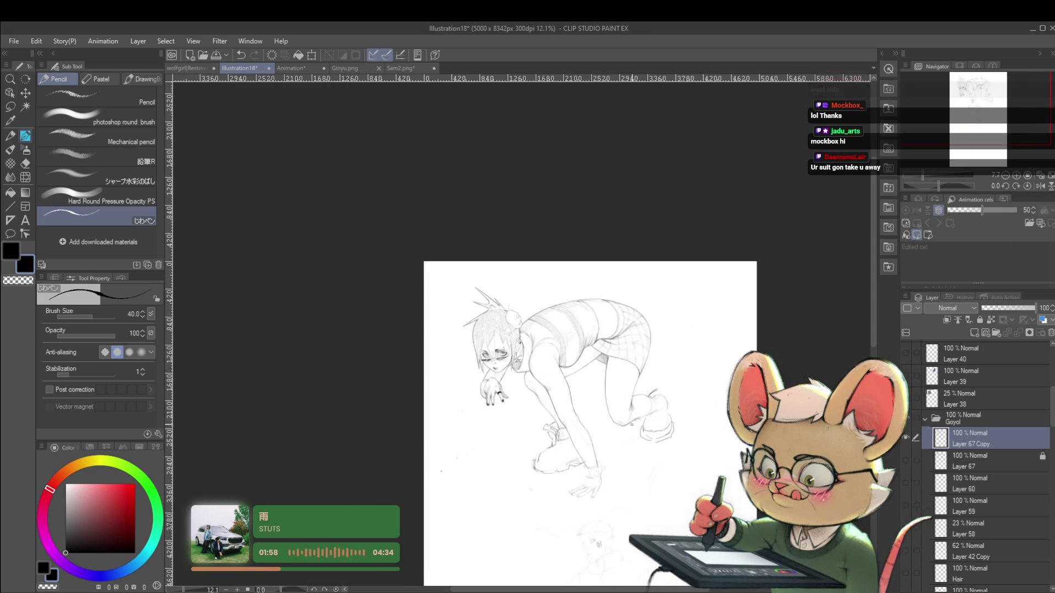
left_click(563, 432)
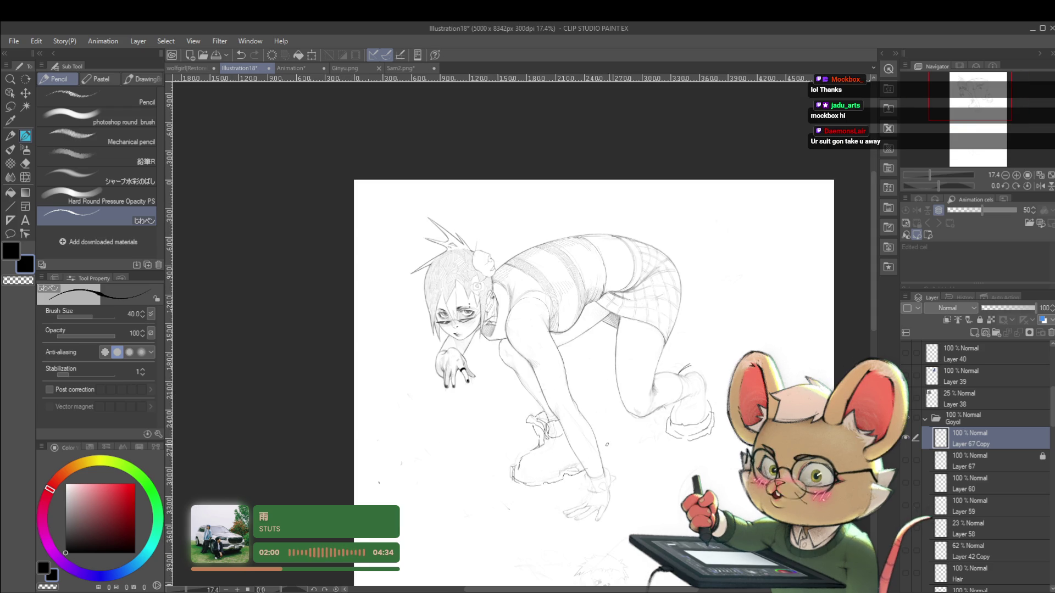
left_click_drag(610, 468, 586, 434)
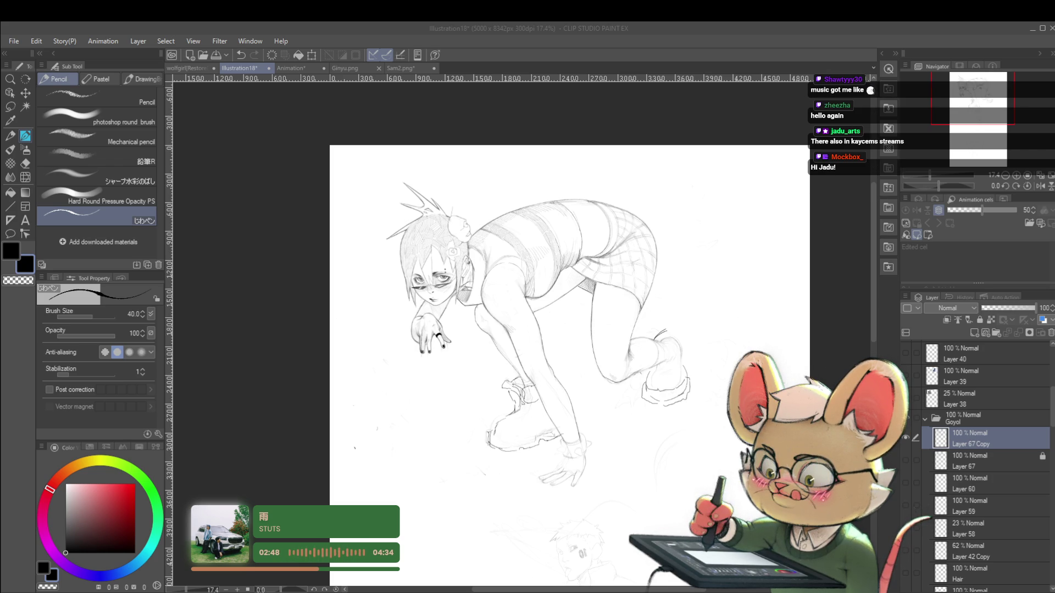
Add a small pencil mark to the sketch, zooming in to check it and back out
left_click_drag(407, 413, 415, 409)
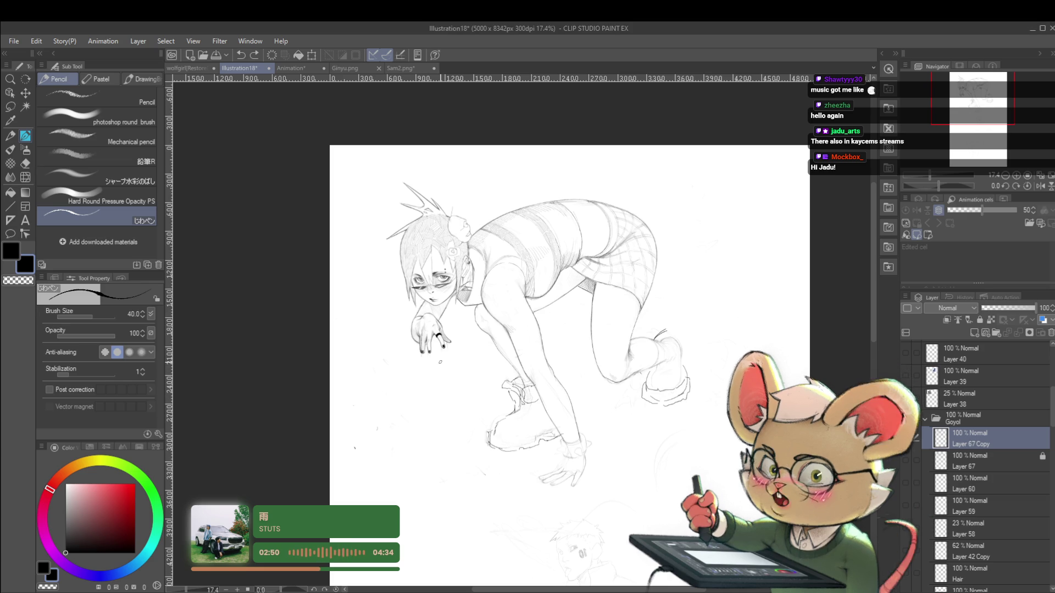
scroll(480, 362, "up", 2)
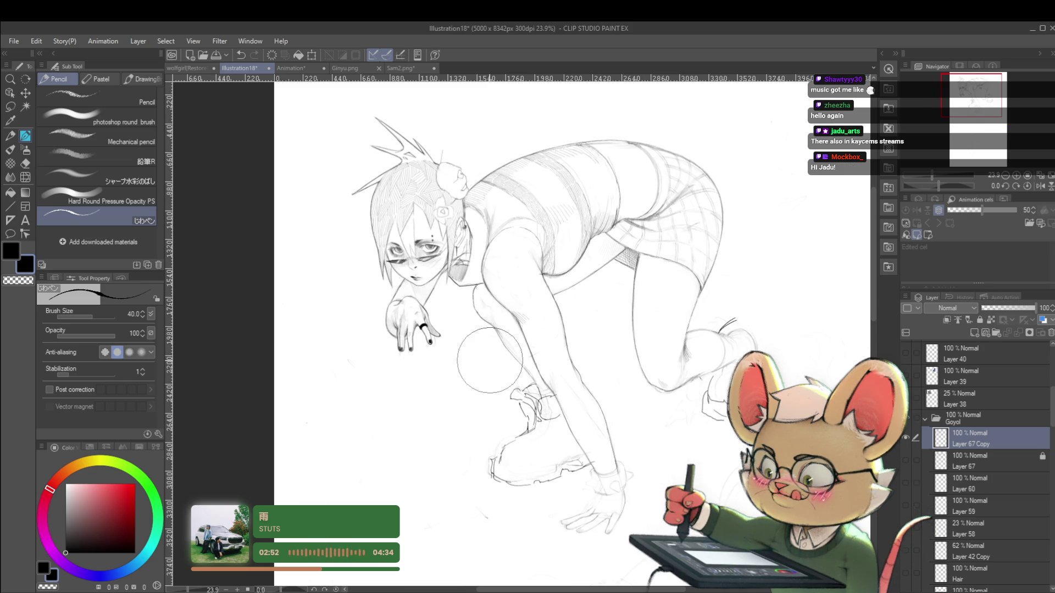
scroll(662, 294, "up", 1)
scroll(662, 294, "up", 1)
scroll(513, 330, "up", 1)
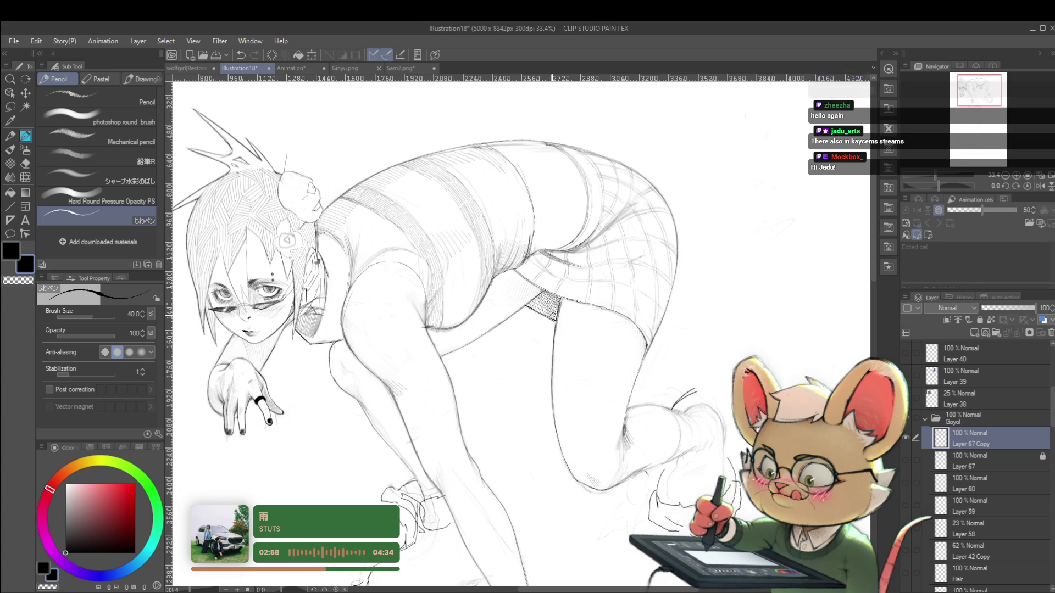
scroll(611, 274, "down", 2)
scroll(611, 273, "down", 1)
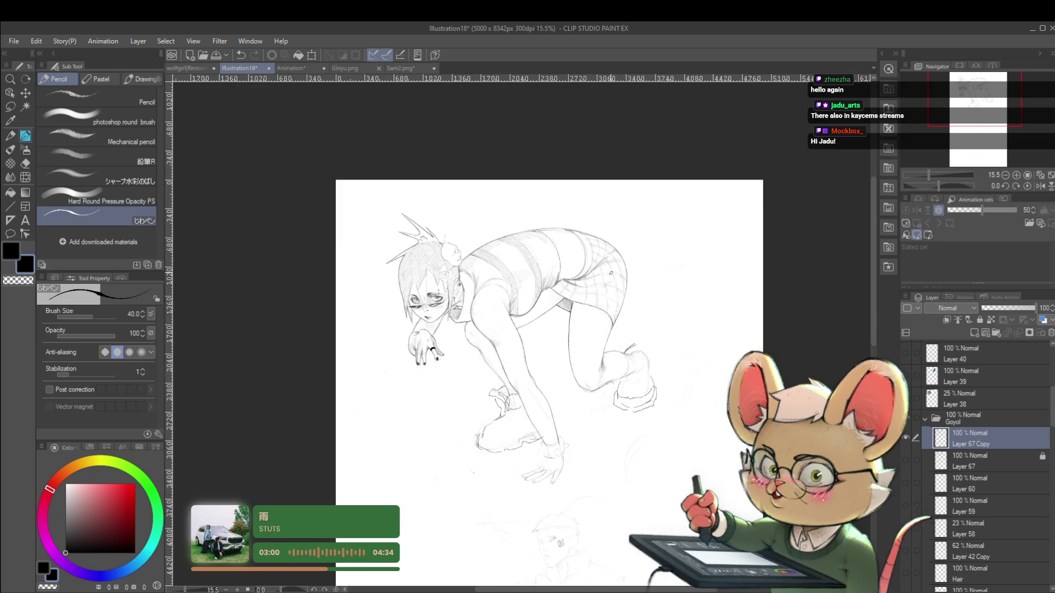
On the mirrored canvas, sketch new outline lines along the front of the rear boot
key("h")
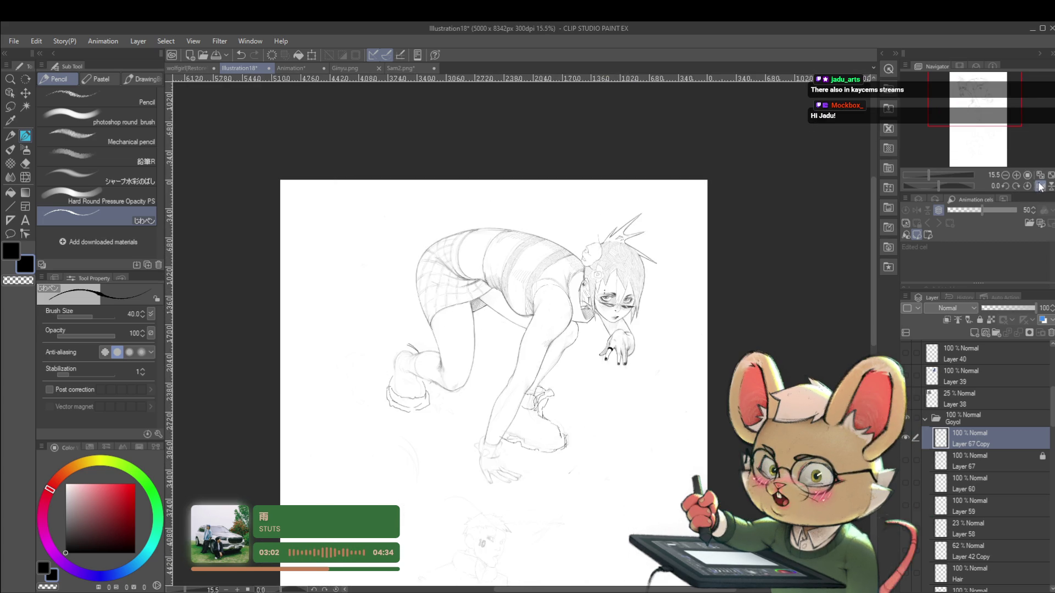
left_click_drag(688, 335, 729, 331)
scroll(425, 373, "up", 2)
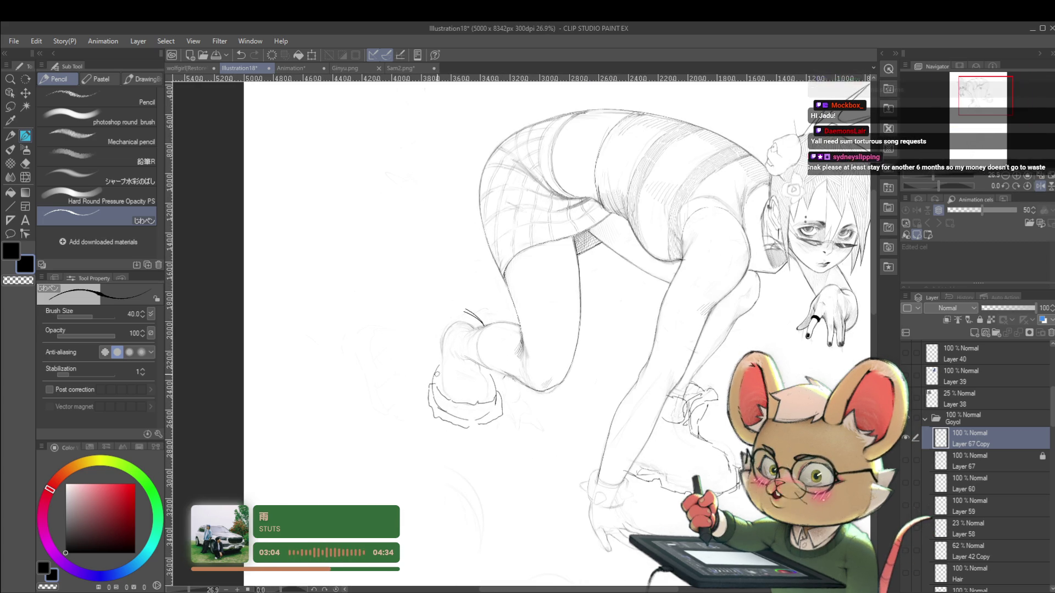
left_click_drag(433, 355, 431, 386)
mouse_move(422, 333)
left_mouse_down()
mouse_move(419, 345)
mouse_move(451, 303)
left_mouse_up()
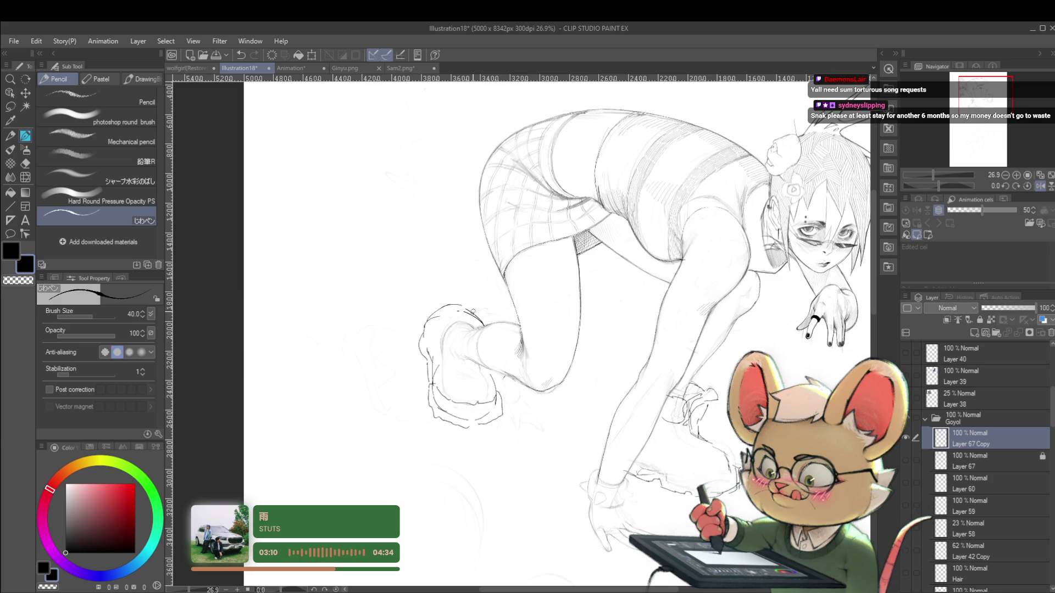
key("ctrl+minus")
key("ctrl+minus")
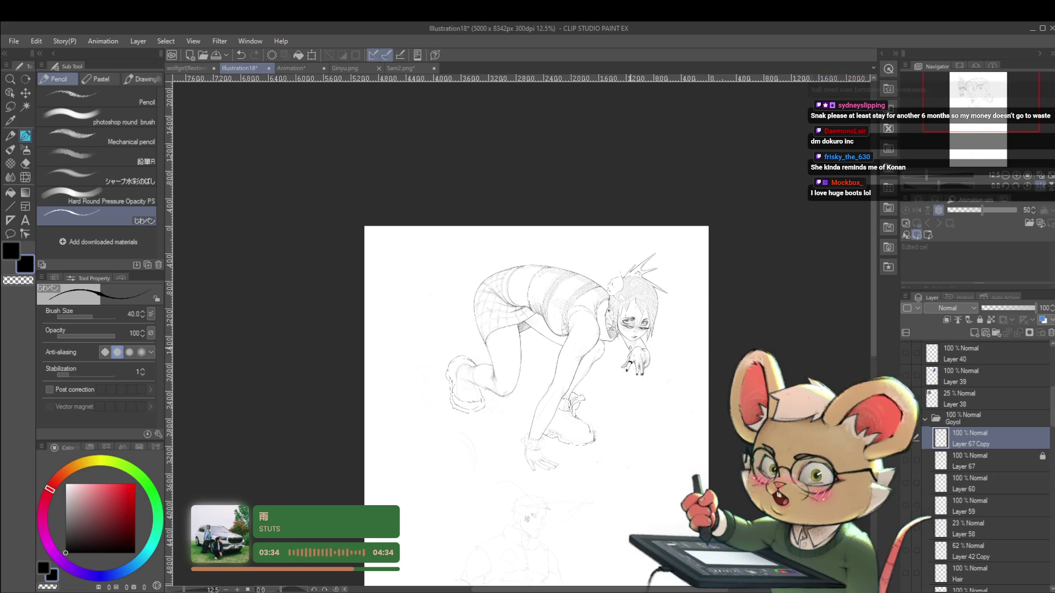
Unmirror the canvas, undo the last stroke and redraw a small pencil touch-up on the boot
left_click(1045, 174)
scroll(632, 392, "up", 3)
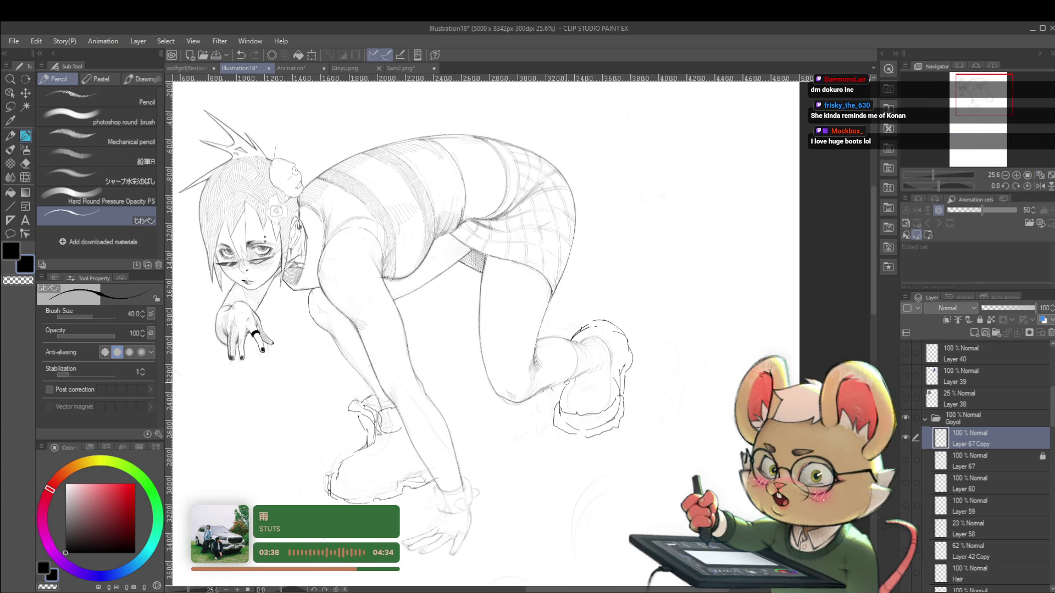
key("ctrl+z")
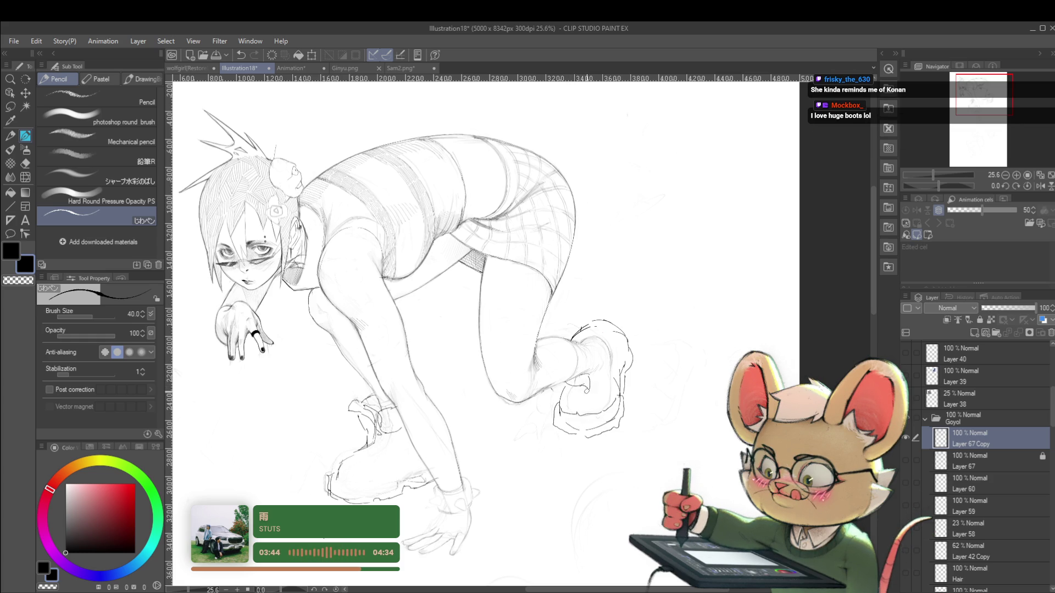
left_click_drag(592, 388, 589, 384)
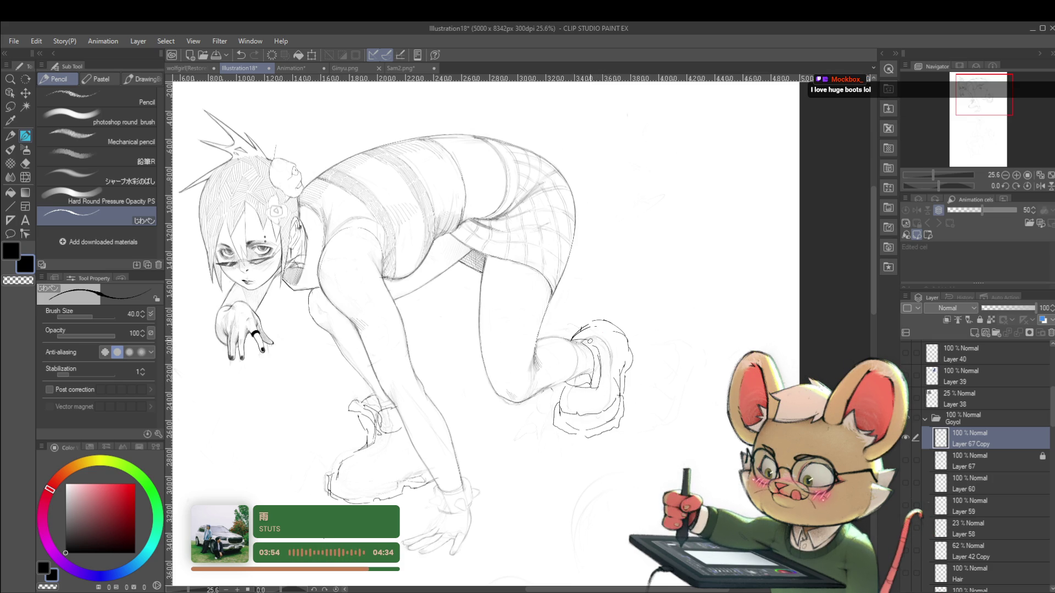
scroll(671, 322, "down", 2)
scroll(671, 322, "down", 1)
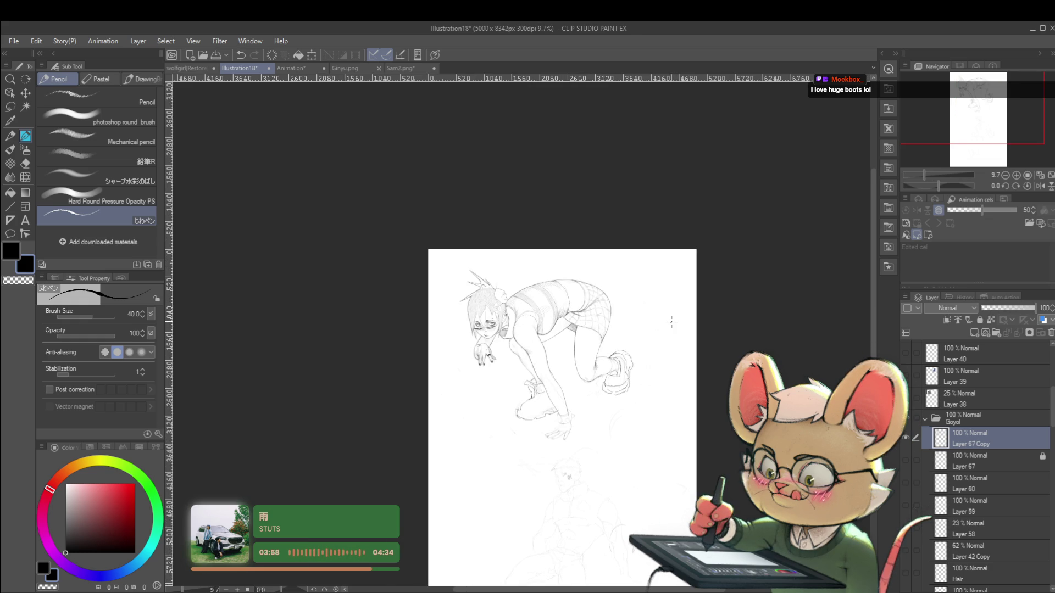
Check the pose in a mirrored view, flip back to normal and pick the Lasso tool
left_click(1037, 185)
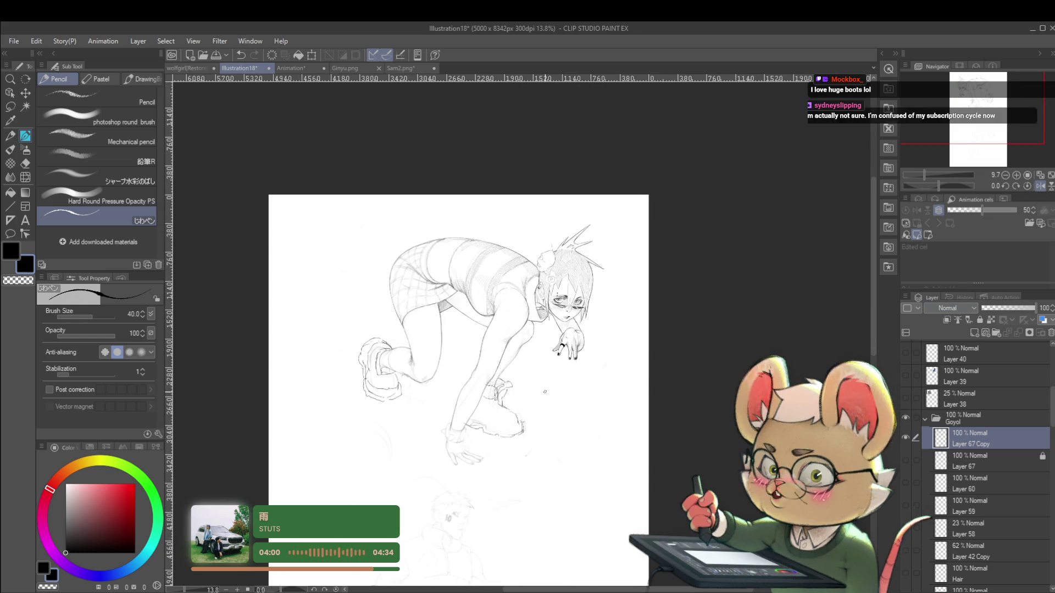
scroll(790, 343, "up", 2)
scroll(513, 449, "up", 2)
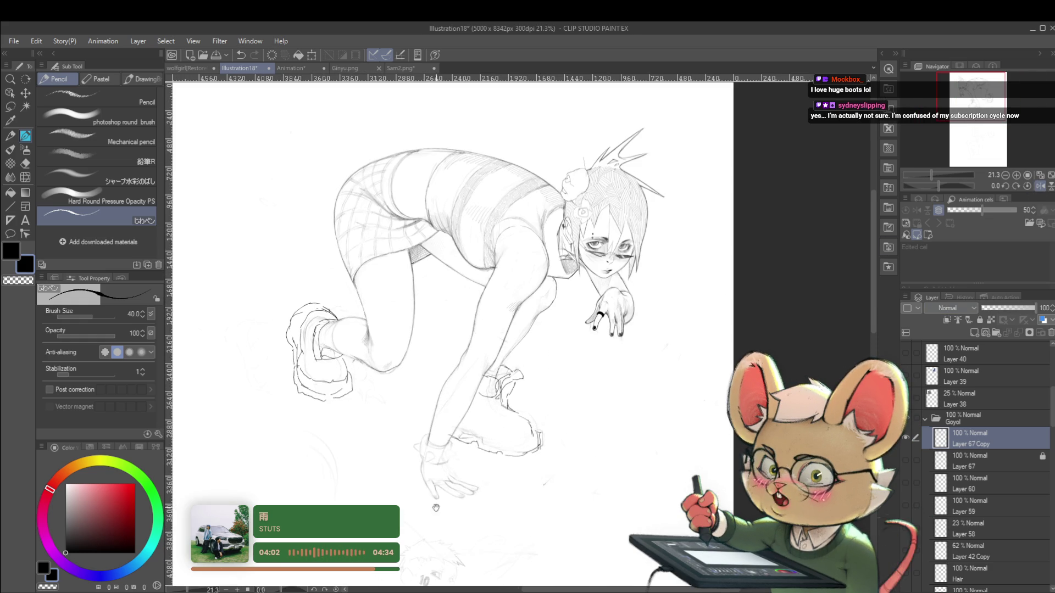
left_click_drag(425, 507, 476, 441)
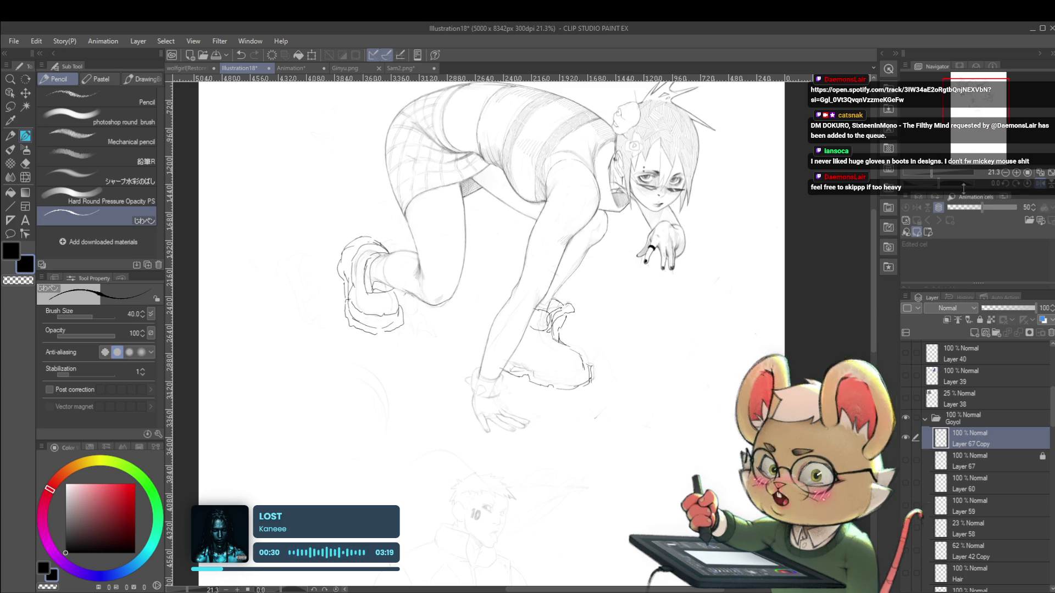
left_click_drag(619, 279, 646, 319)
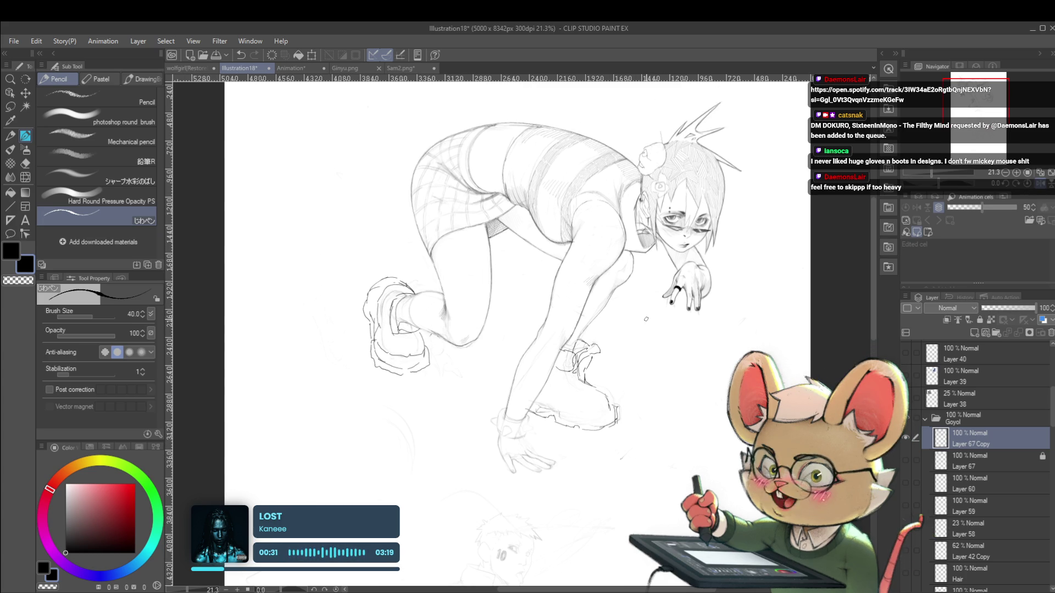
left_click(1043, 186)
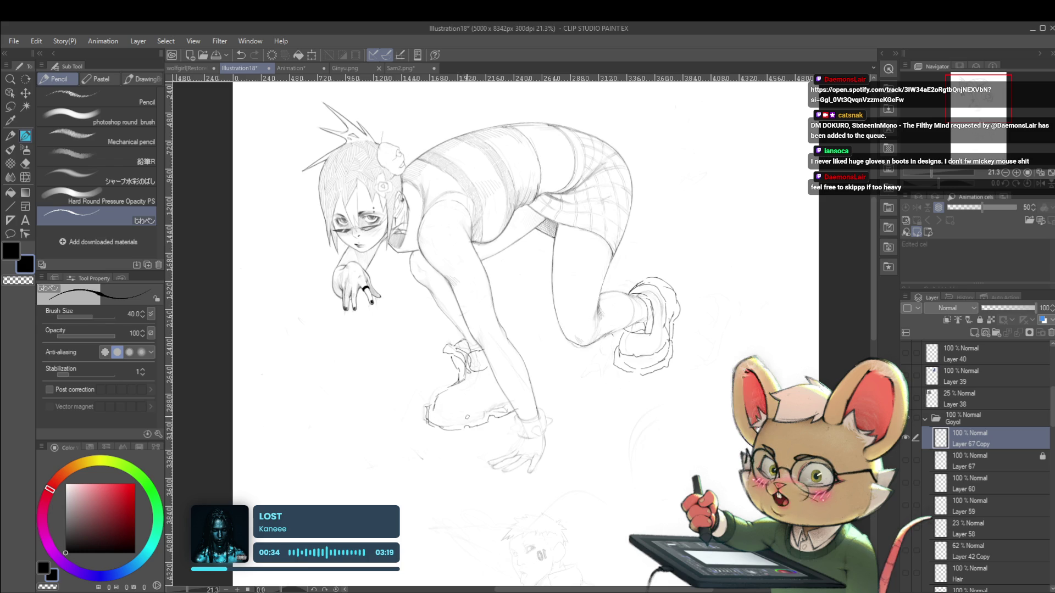
key("m")
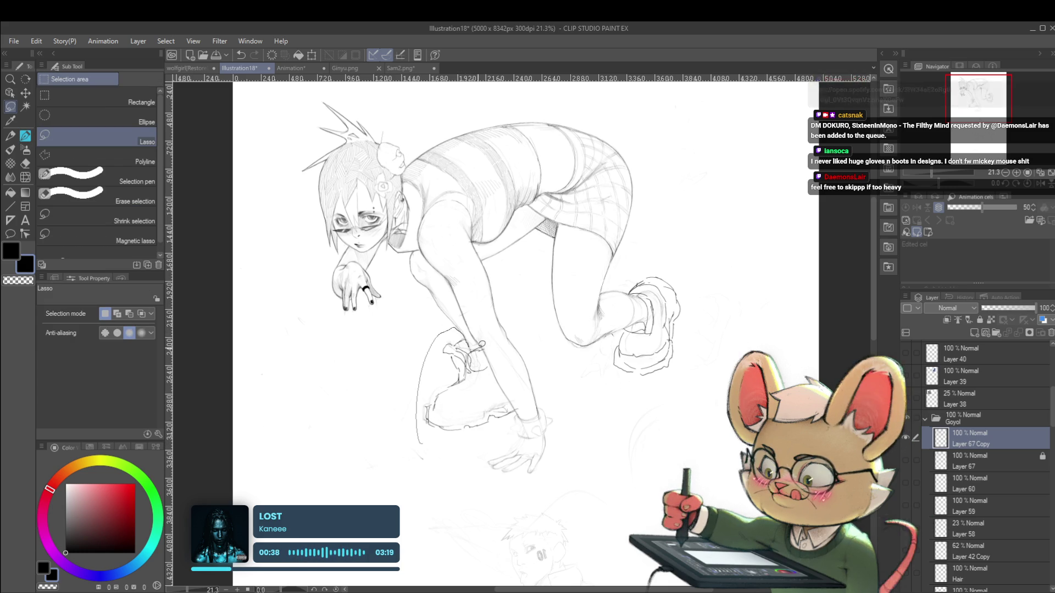
Lasso the shoe beneath the hand, scale it down to 83%, confirm and deselect
left_click_drag(485, 348, 483, 453)
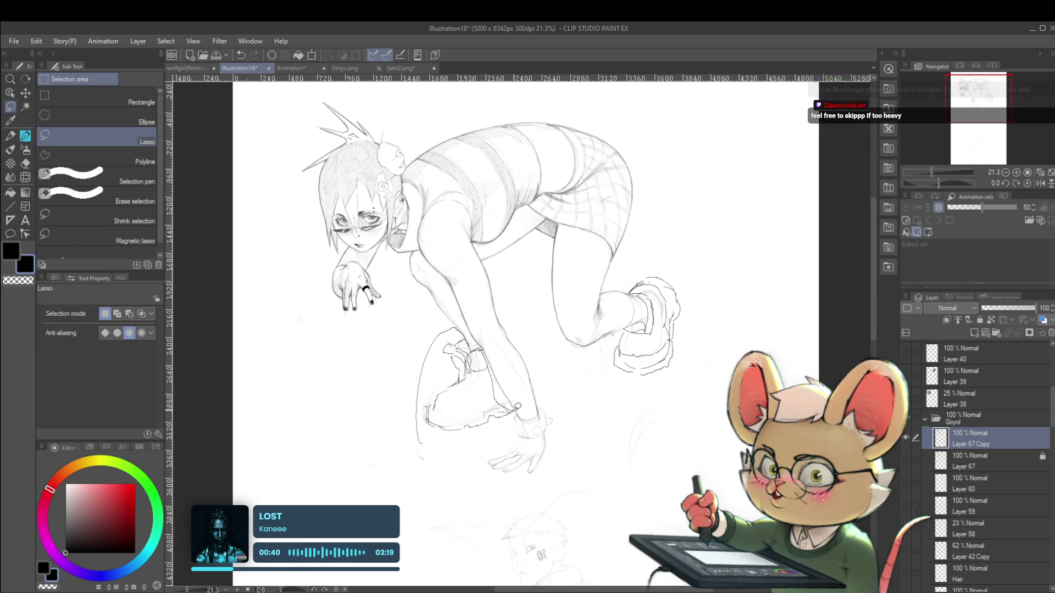
key("ctrl+t")
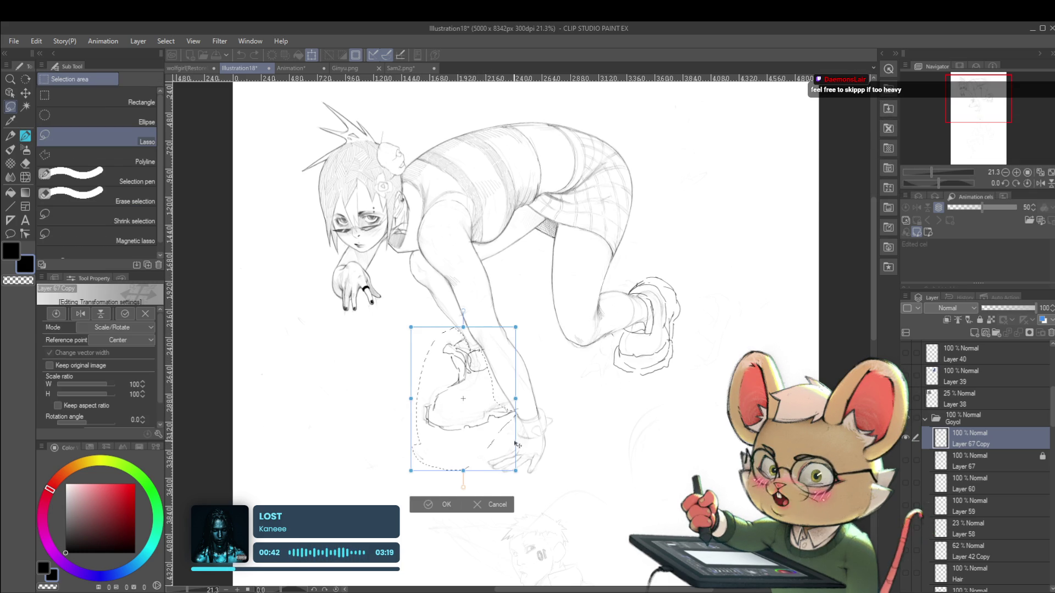
left_click_drag(515, 471, 488, 445)
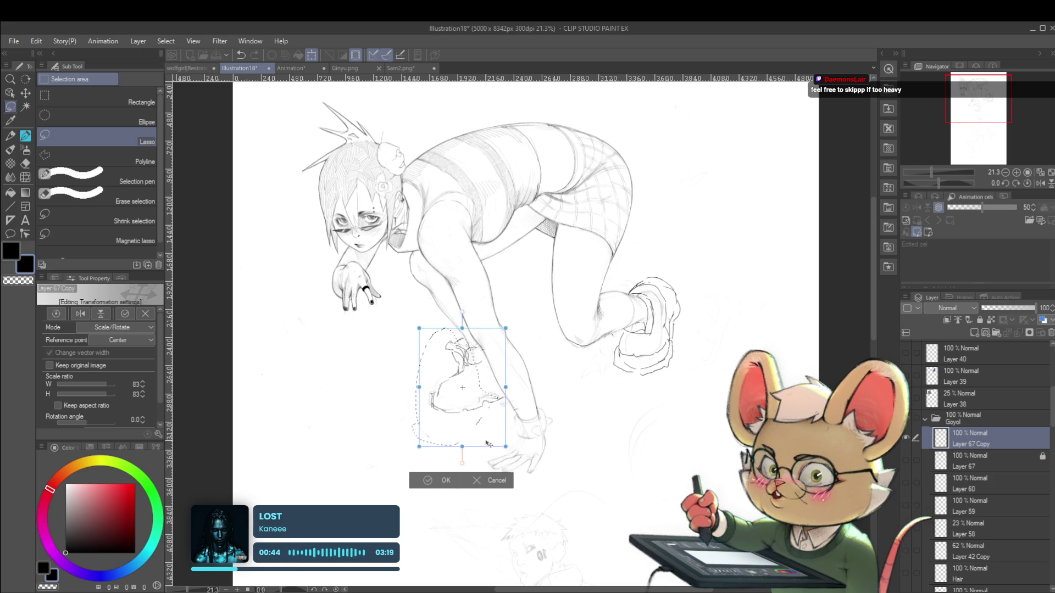
scroll(488, 445, "down", 3)
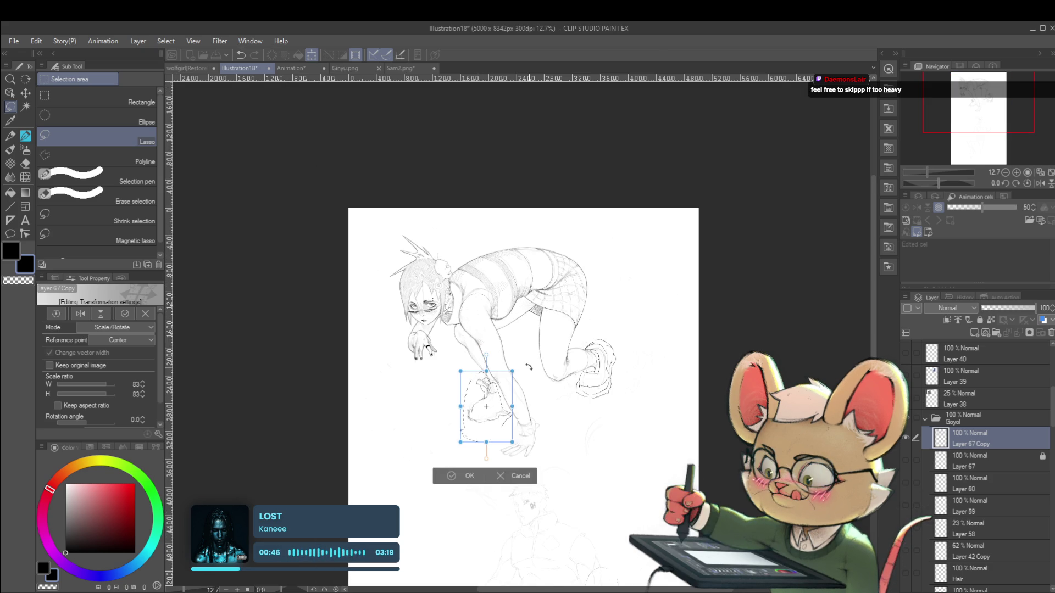
key("Return")
key("ctrl+d")
scroll(568, 399, "down", 2)
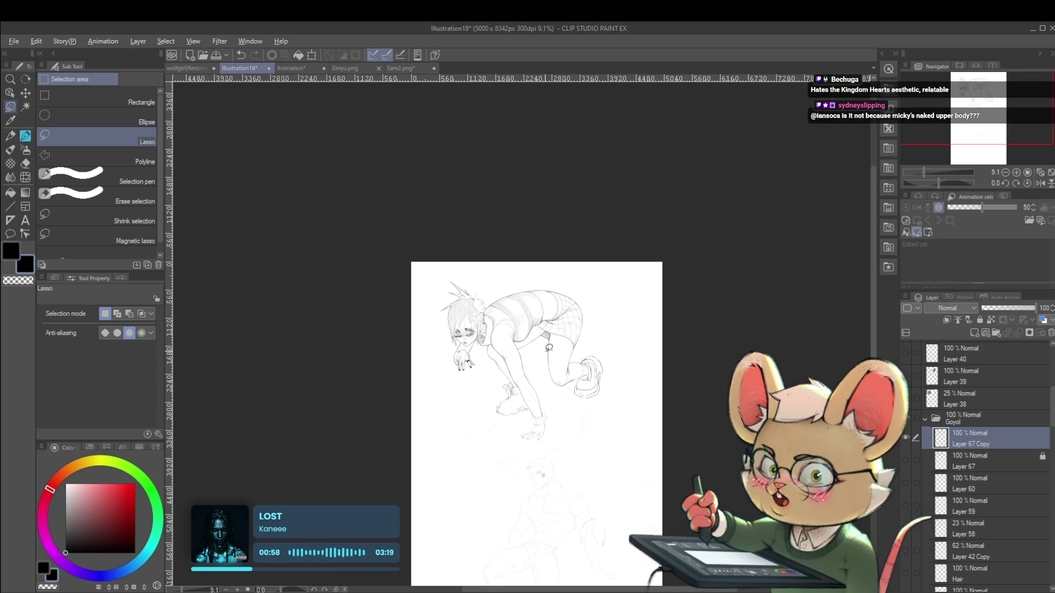
Zoom in and trace a lasso loop around the raised rear boot
key("ctrl+plus")
key("ctrl+plus")
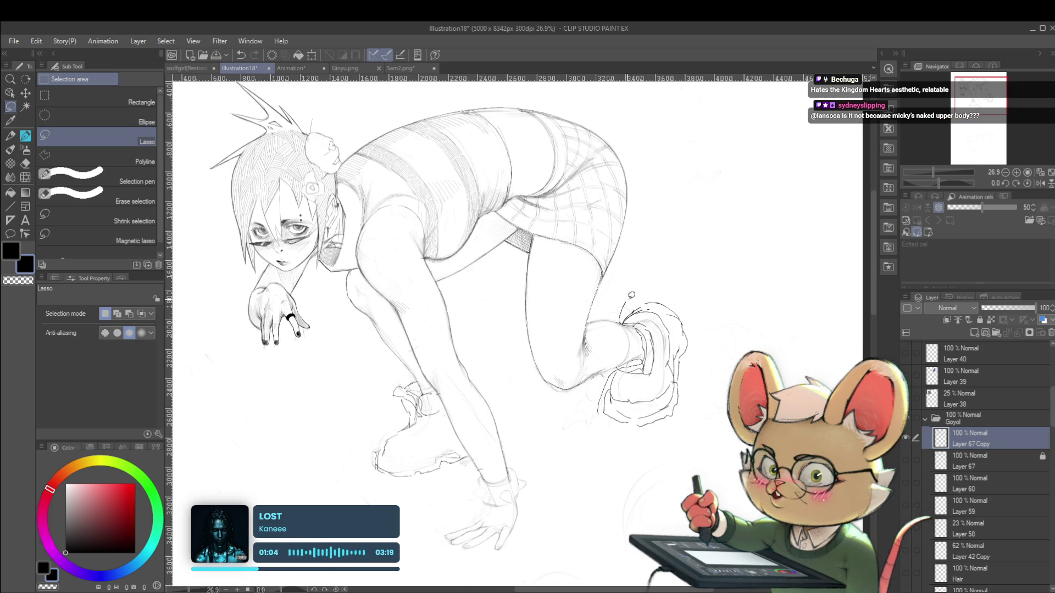
left_click_drag(686, 281, 600, 449)
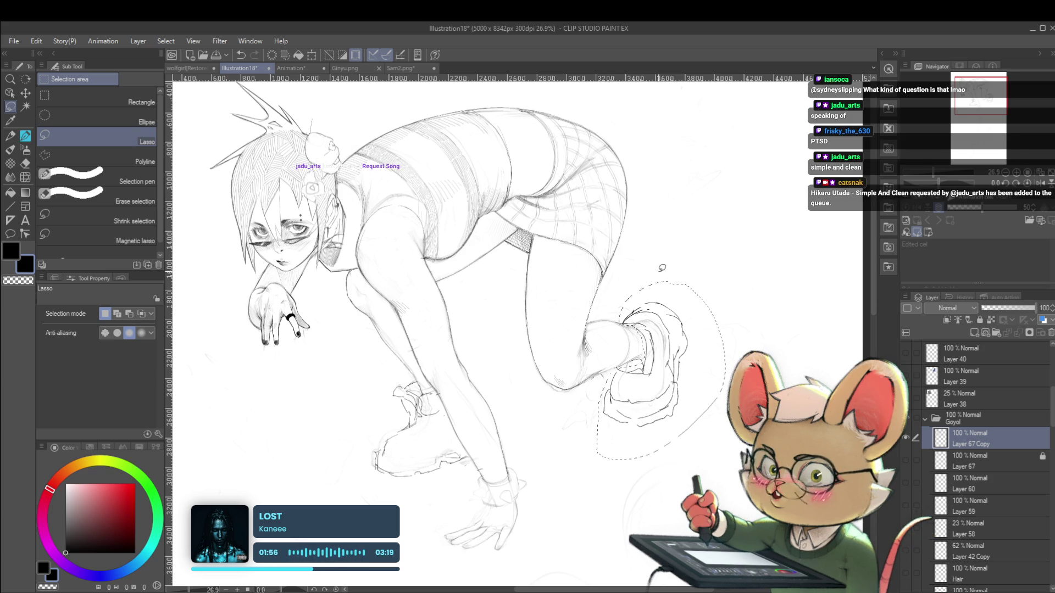
Mirror the canvas and scale the lassoed rear boot down to 83%
scroll(660, 269, "down", 2)
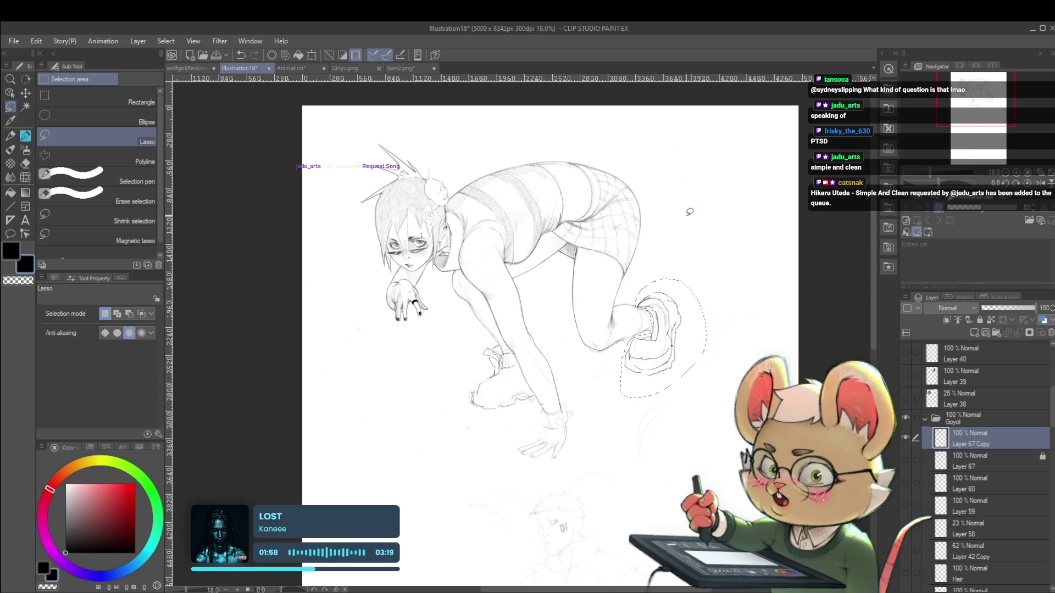
left_click(1040, 182)
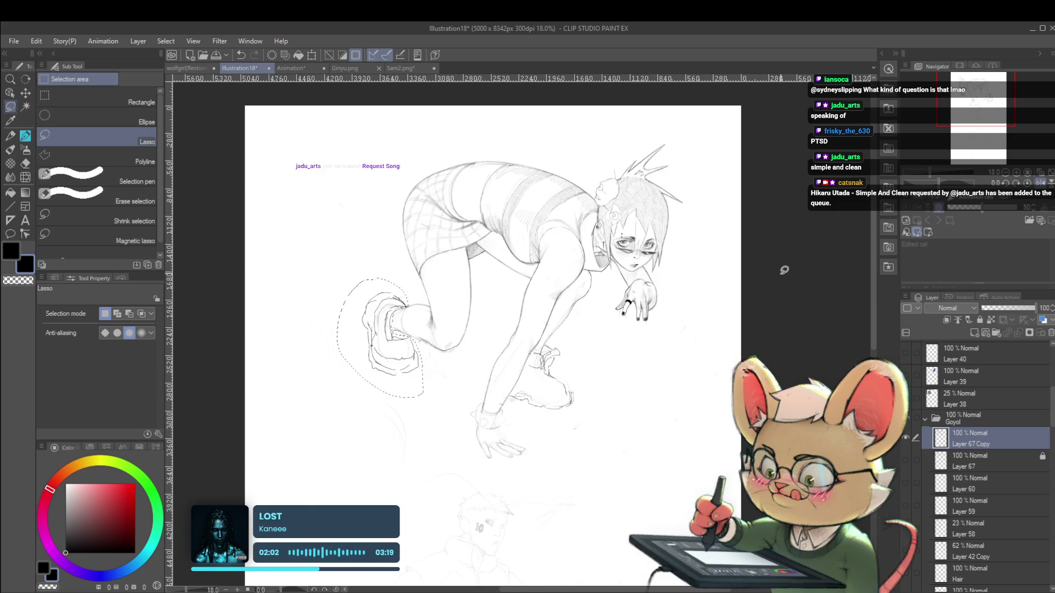
scroll(363, 366, "up", 3)
key("ctrl+t")
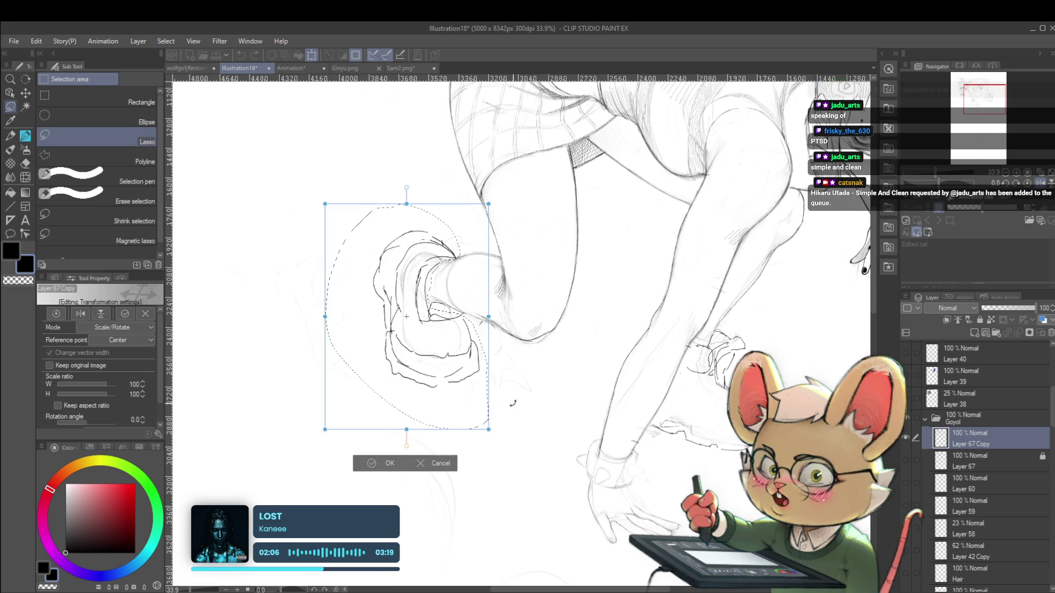
mouse_move(480, 417)
left_mouse_down()
mouse_move(468, 416)
mouse_move(462, 357)
left_mouse_up()
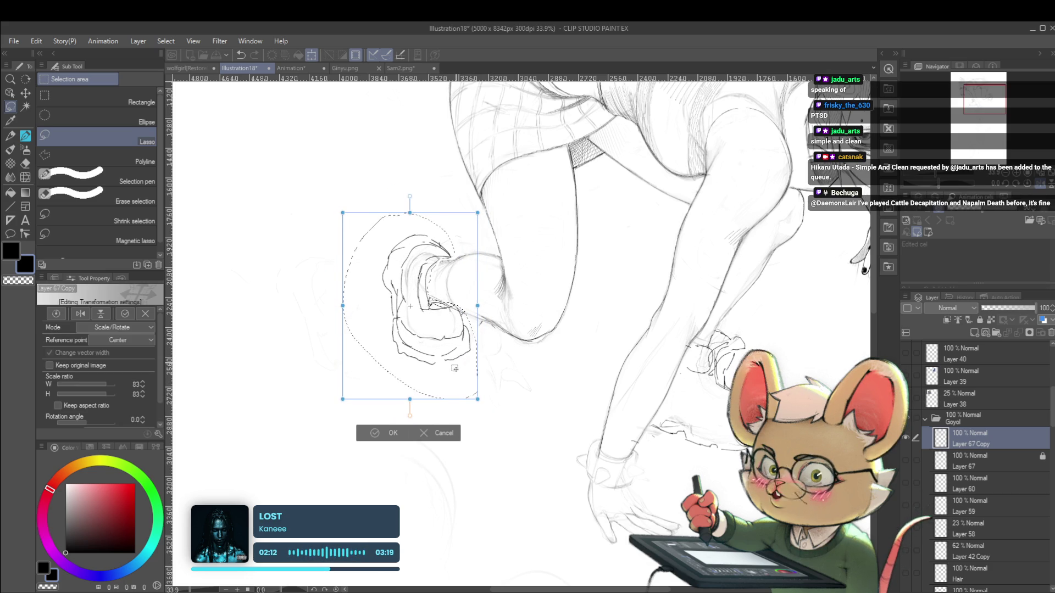
key("Return")
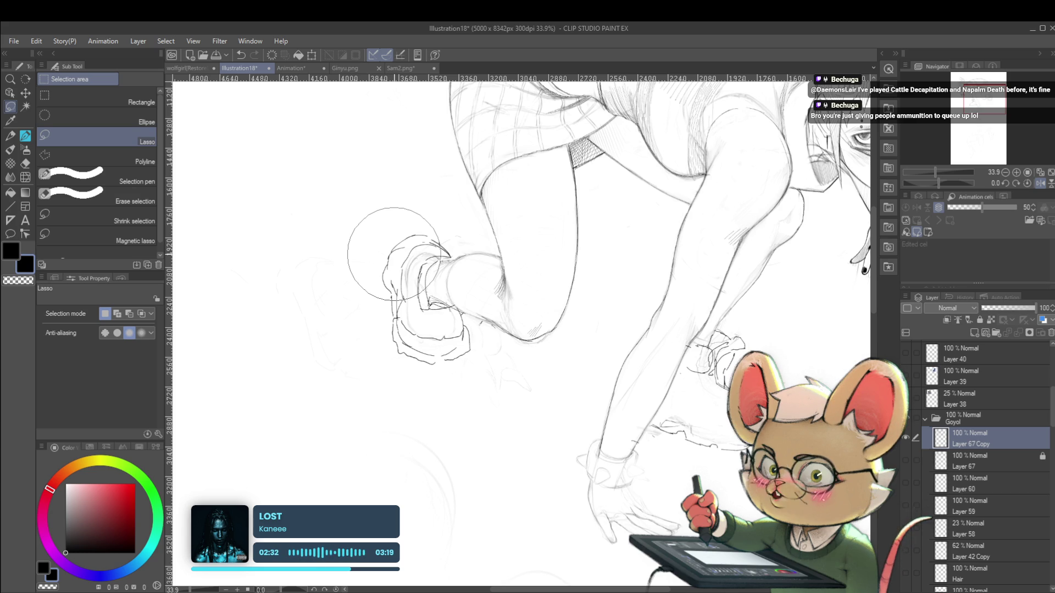
Reduce the brush size two steps and switch back to the Pencil tool
key("bracketleft")
key("bracketleft")
key("bracketleft")
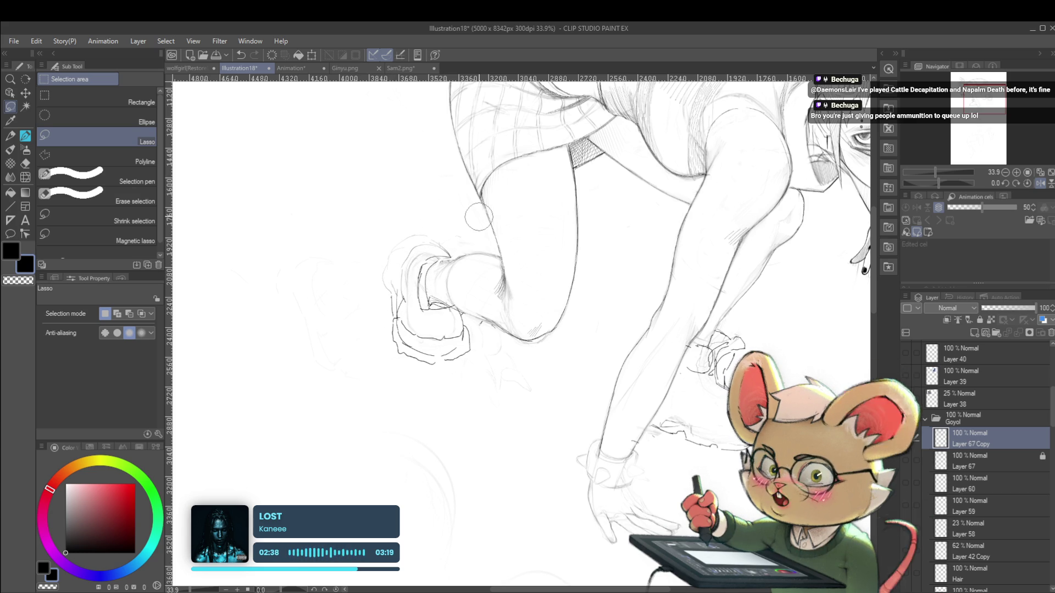
key("bracketleft")
key("bracketleft")
key("p")
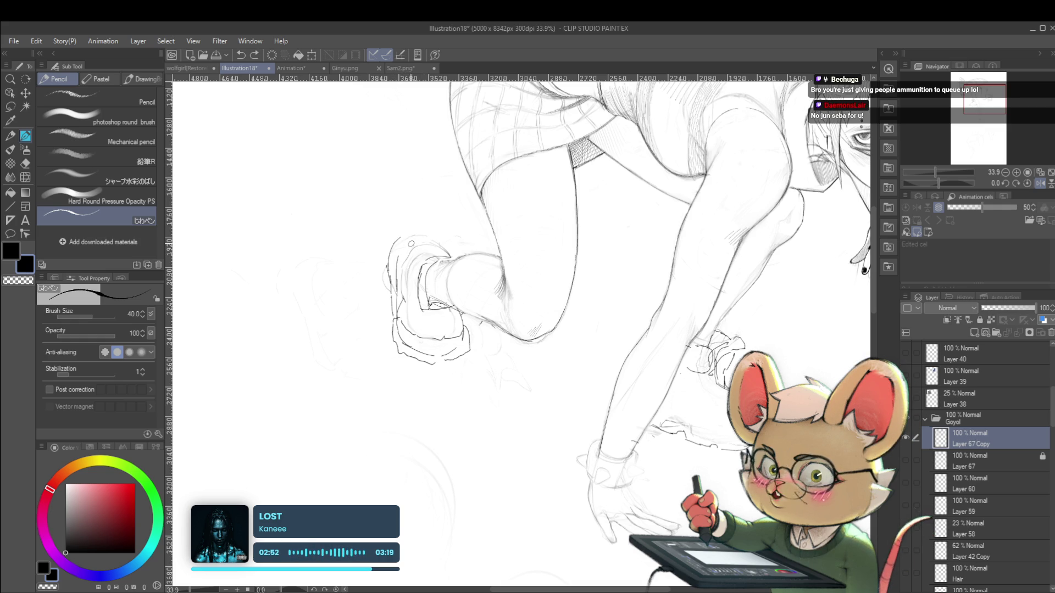
Add a short pencil stroke at the top of the shrunken rear shoe
scroll(431, 245, "down", 4)
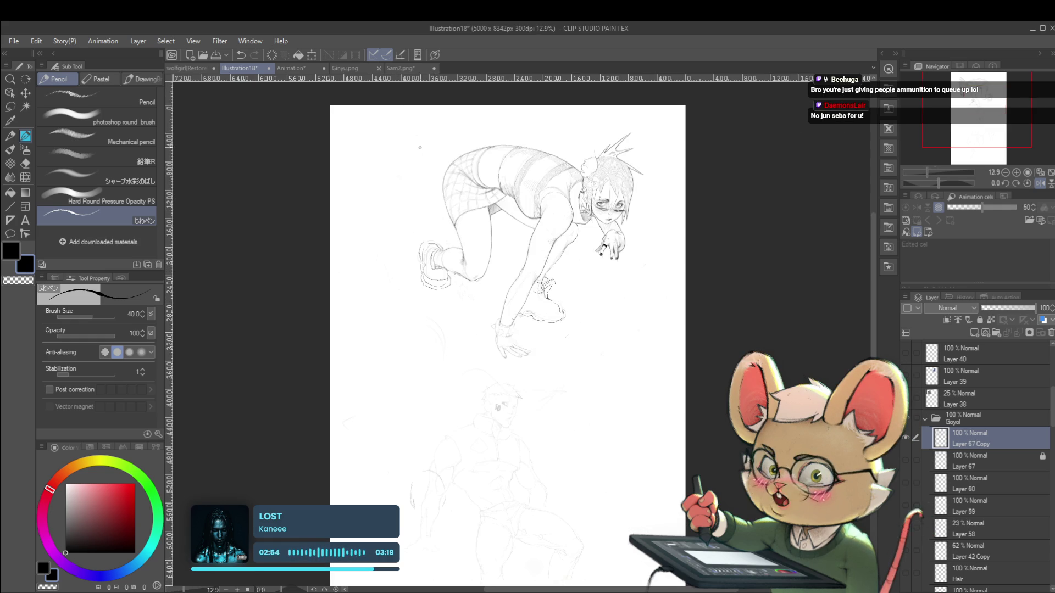
scroll(443, 248, "up", 5)
left_click_drag(423, 240, 433, 248)
scroll(445, 234, "down", 3)
scroll(444, 234, "down", 2)
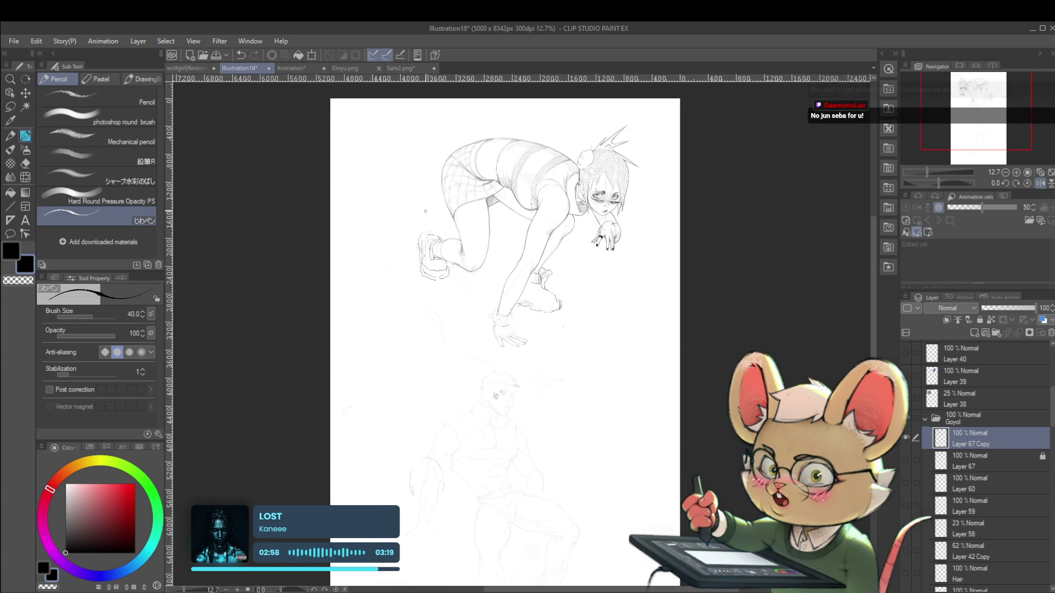
Review the rear shoe mirrored, then restore normal orientation and zoom out to the full figure
left_click(1039, 185)
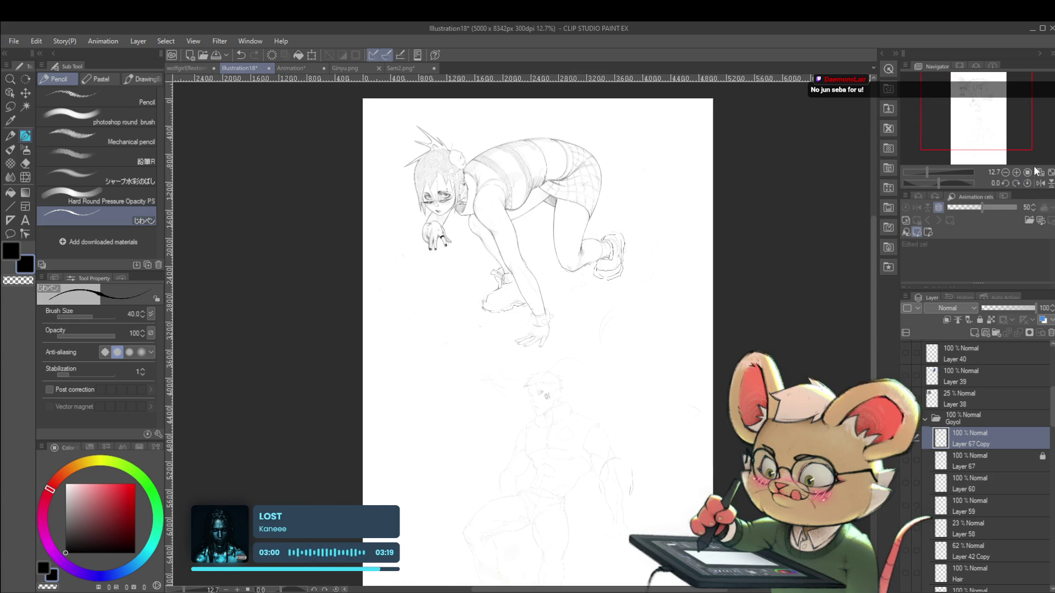
mouse_move(608, 292)
left_mouse_down()
mouse_move(628, 291)
mouse_move(595, 319)
left_mouse_up()
left_click_drag(648, 238, 656, 235)
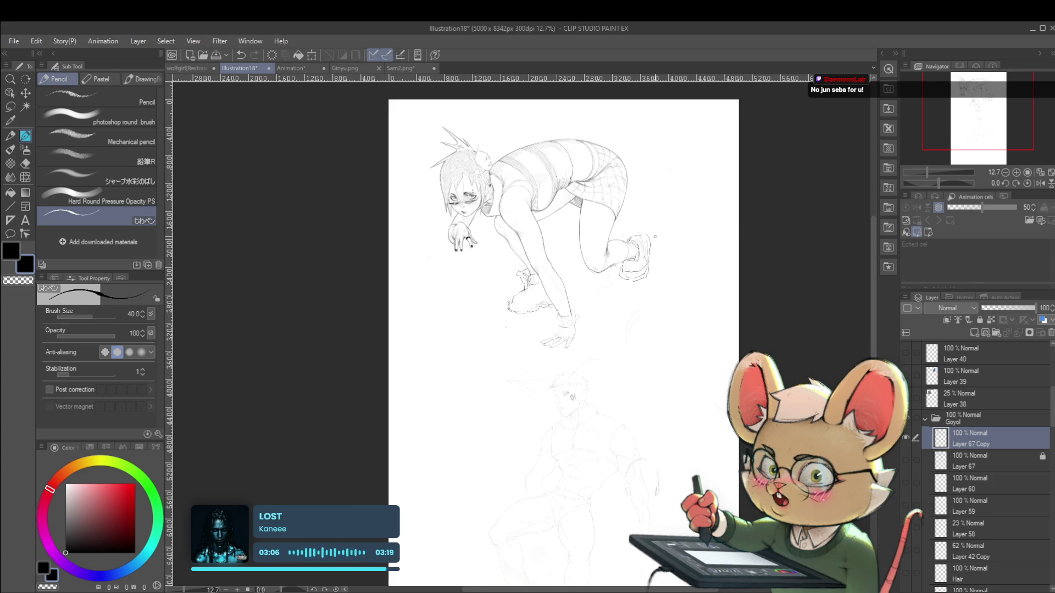
scroll(645, 242, "up", 5)
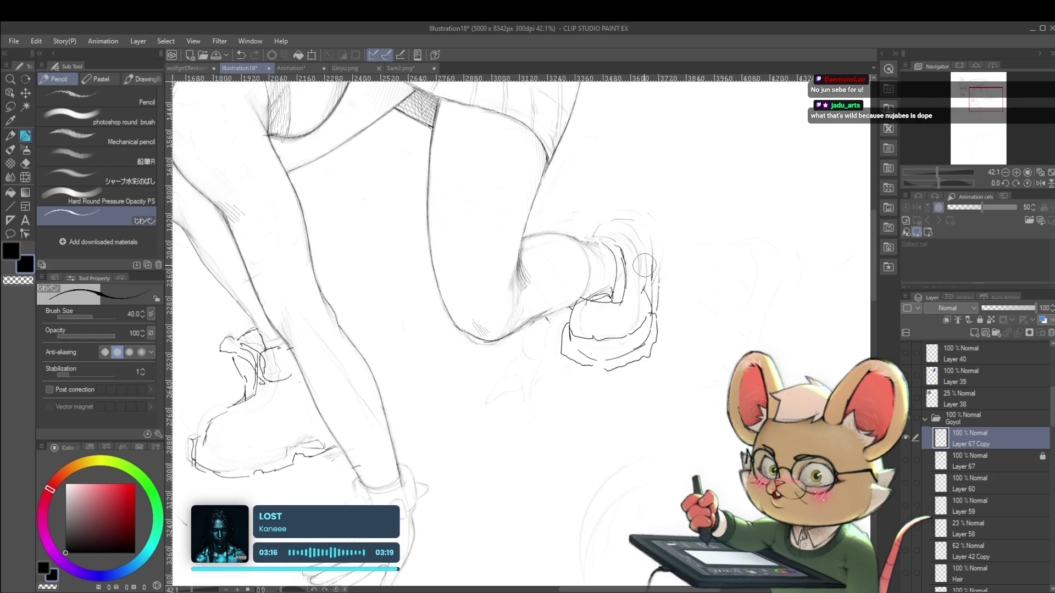
left_click_drag(604, 227, 574, 255)
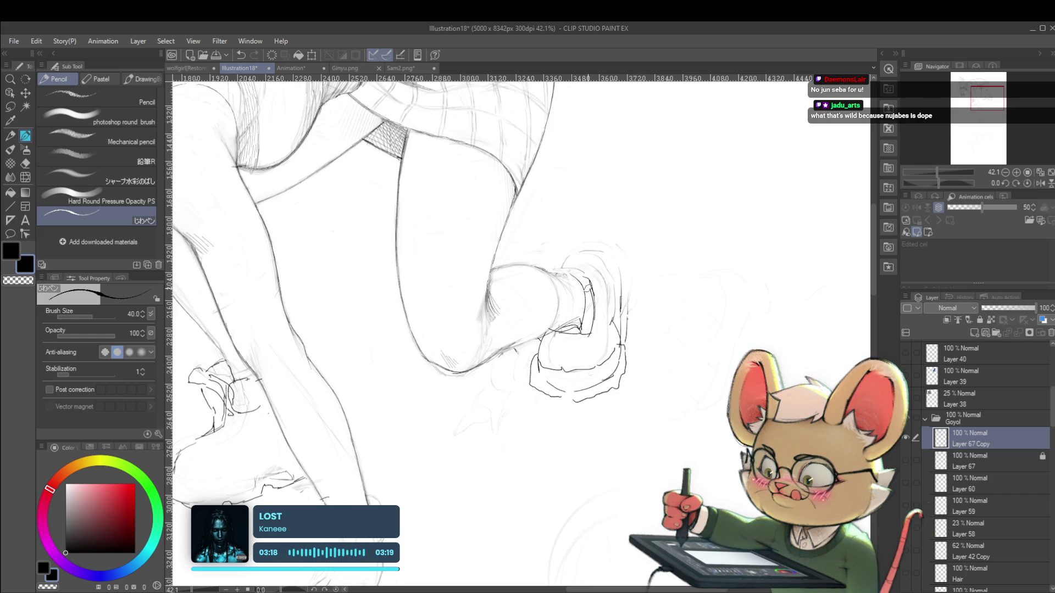
key("h")
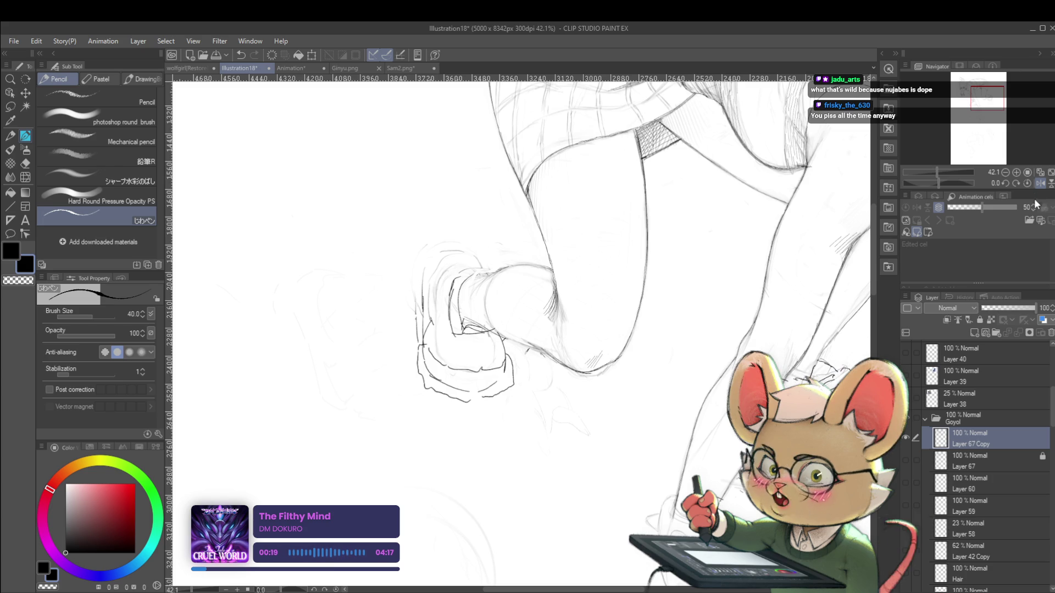
left_click(1040, 183)
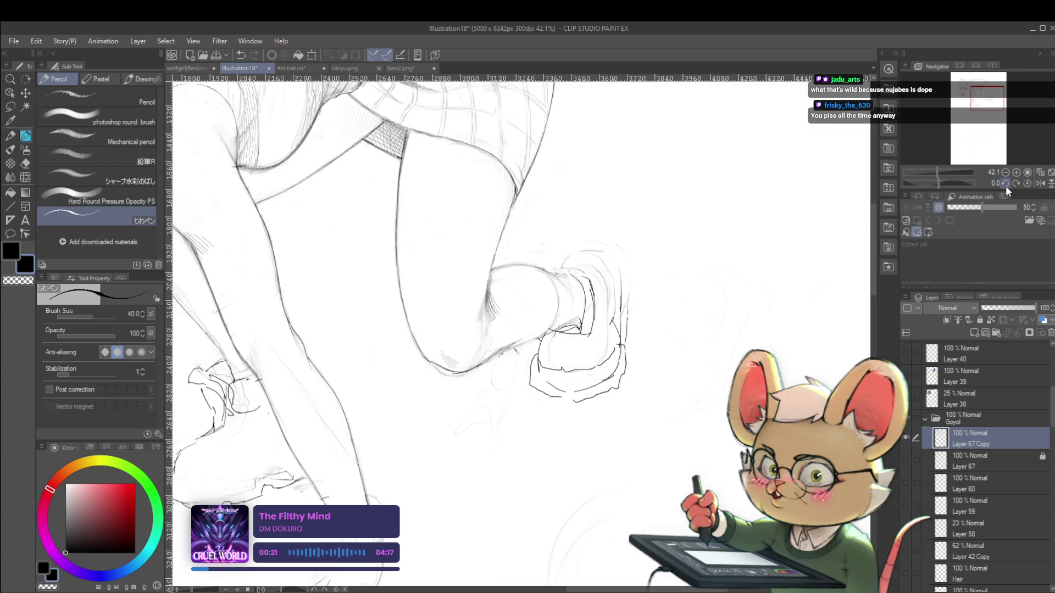
key("ctrl+minus")
scroll(619, 280, "down", 1)
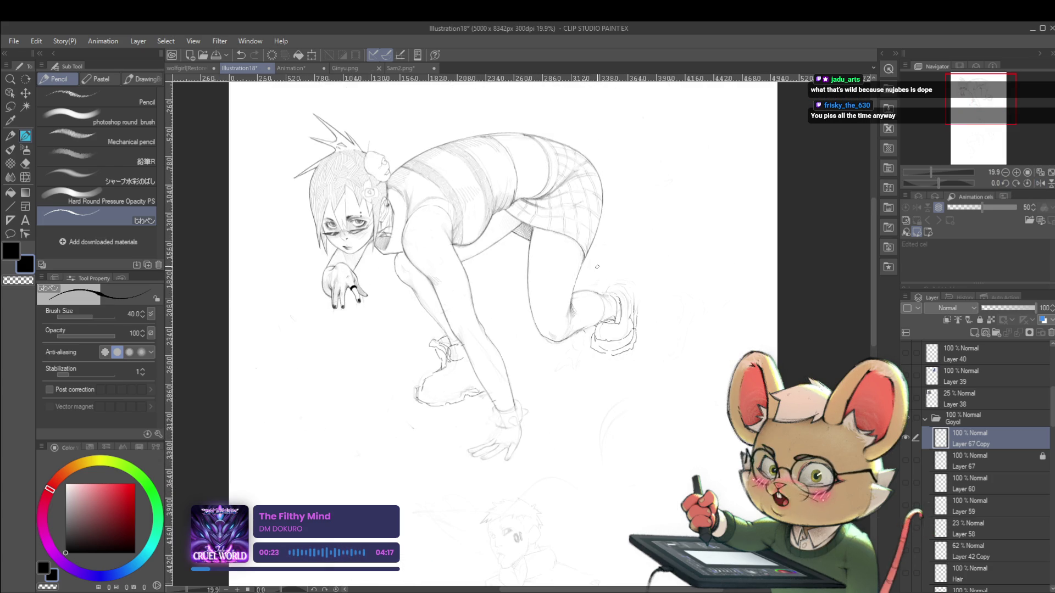
Zoom onto the rear shoe and pencil its outline and the curve over its top
scroll(571, 286, "up", 2)
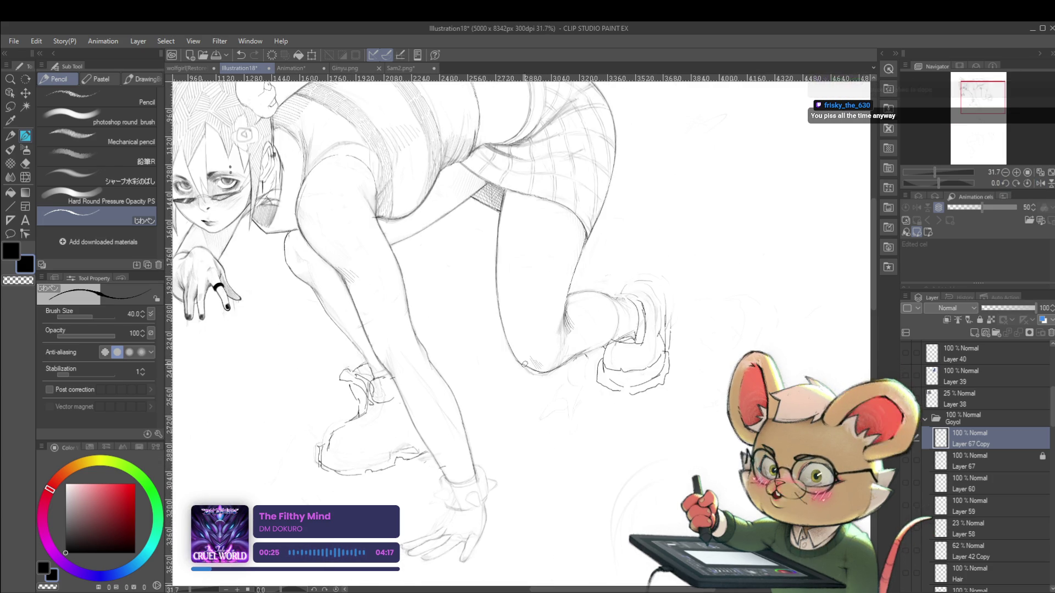
scroll(527, 354, "down", 3)
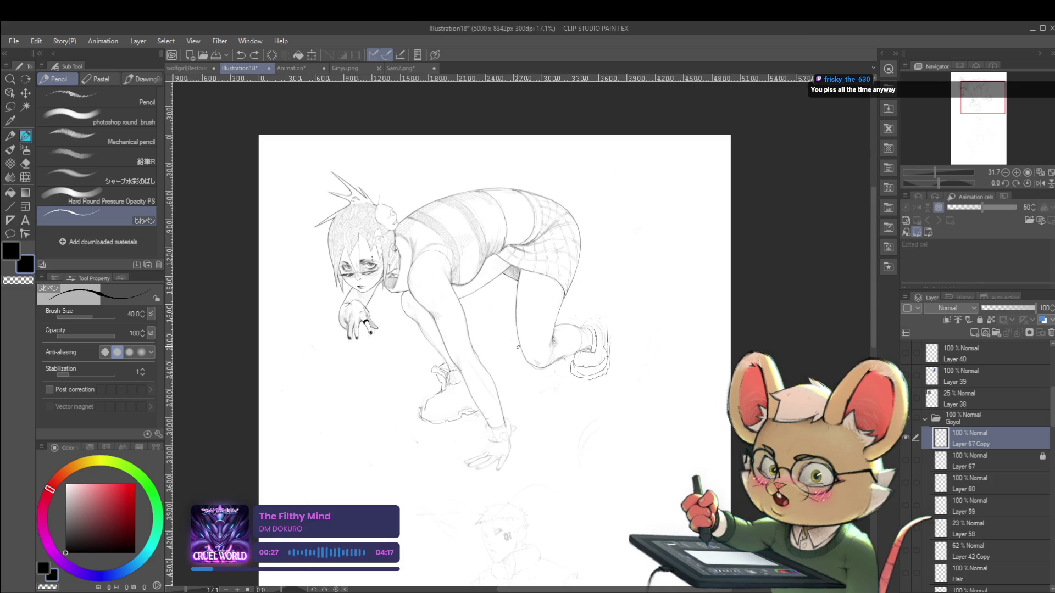
left_click_drag(529, 336, 567, 355)
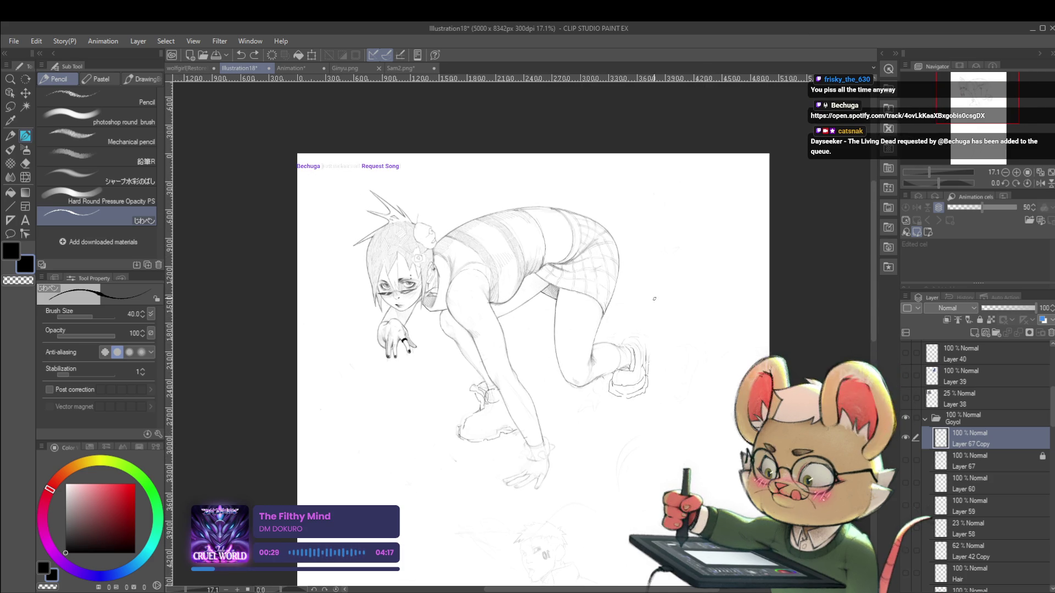
left_click_drag(679, 305, 646, 297)
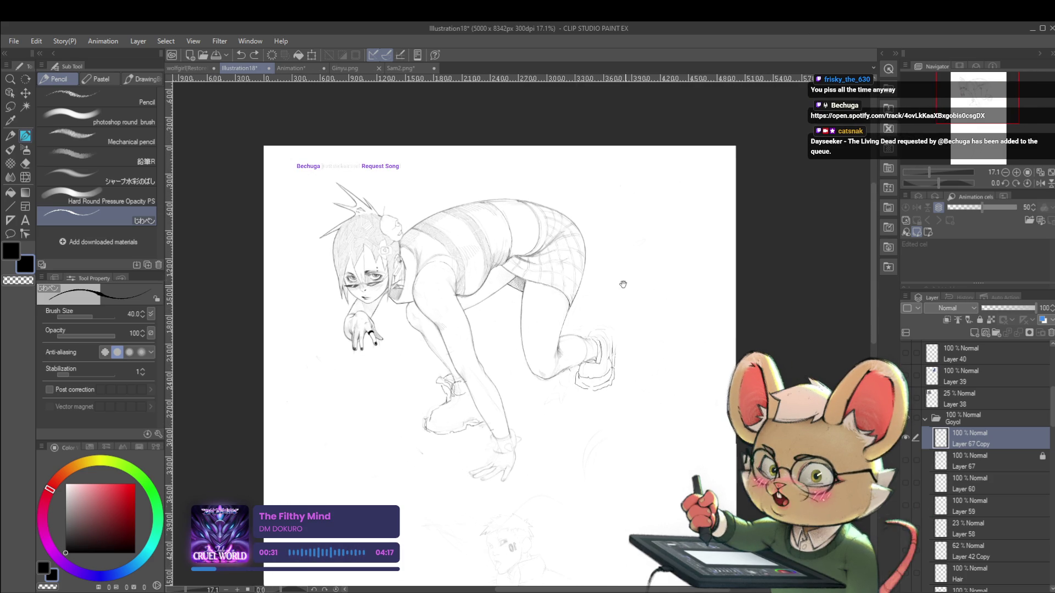
scroll(626, 276, "up", 1)
scroll(593, 308, "up", 2)
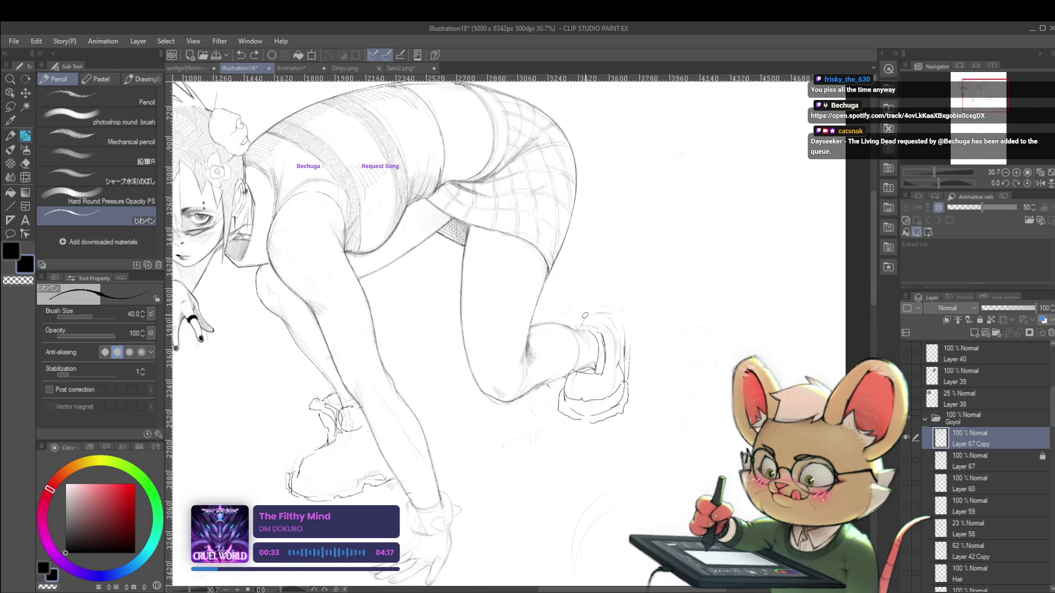
scroll(580, 323, "up", 2)
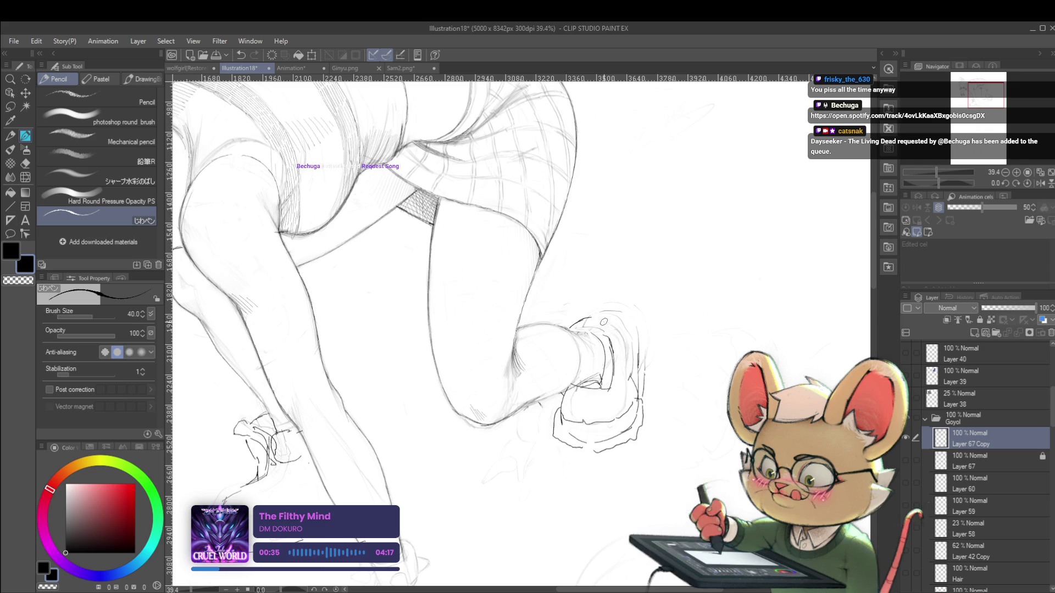
left_click_drag(604, 322, 618, 386)
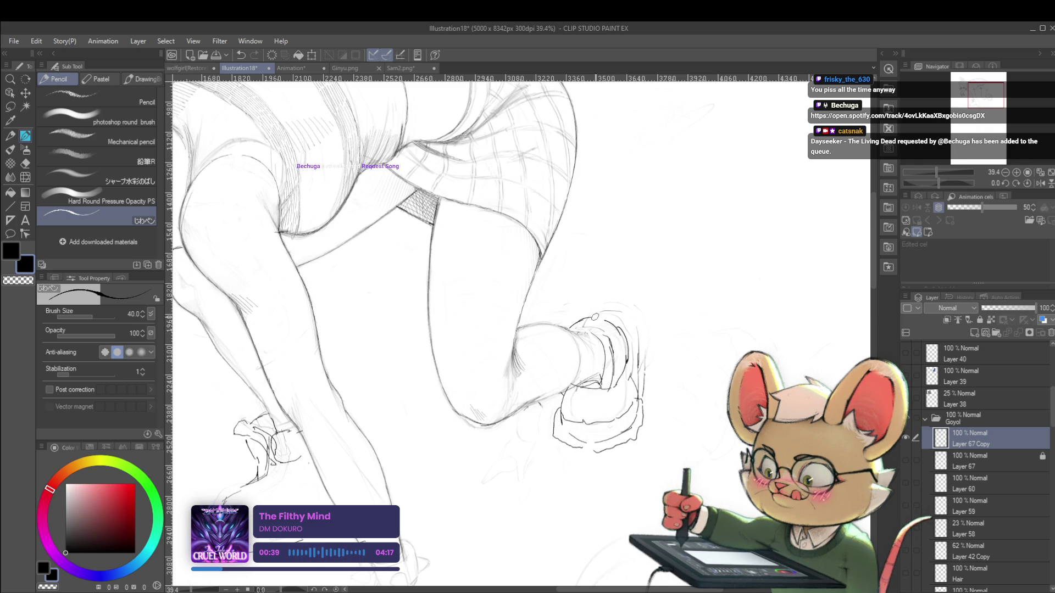
left_click_drag(585, 314, 618, 311)
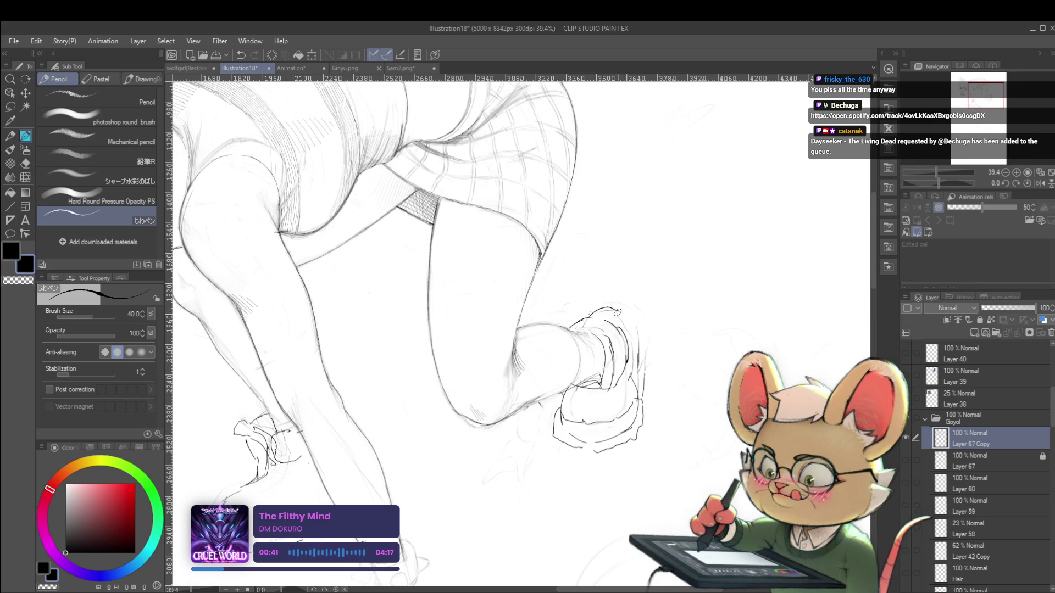
Drop the pencil to size 17 and add finer strokes along the shoe's top and right edge
key("bracketleft")
key("bracketleft")
key("bracketleft")
mouse_move(587, 317)
left_mouse_down()
mouse_move(611, 305)
mouse_move(637, 328)
mouse_move(636, 385)
left_mouse_up()
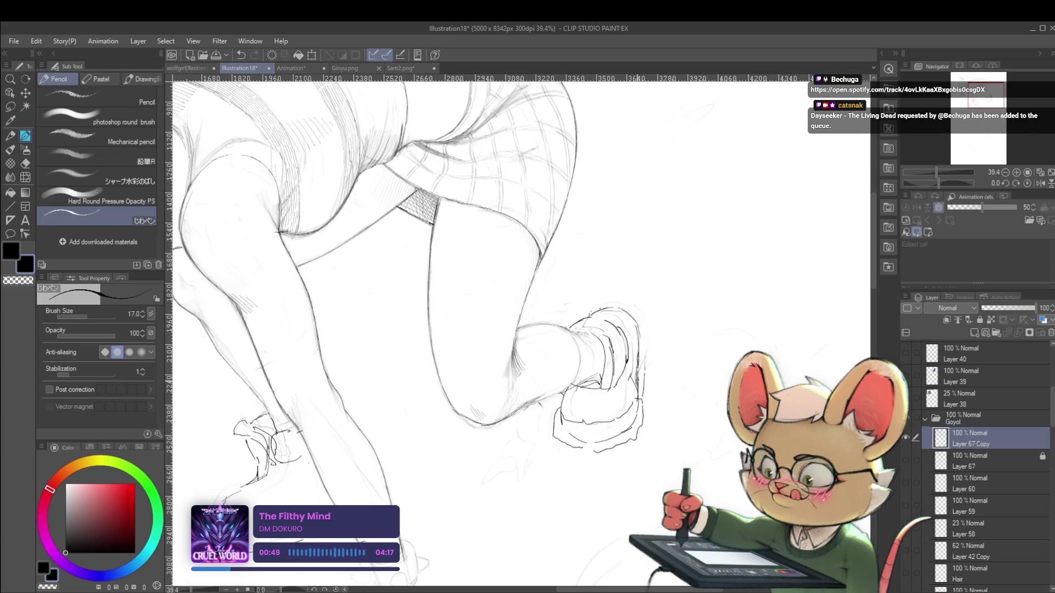
scroll(647, 368, "down", 5)
scroll(645, 357, "up", 3)
scroll(646, 357, "up", 2)
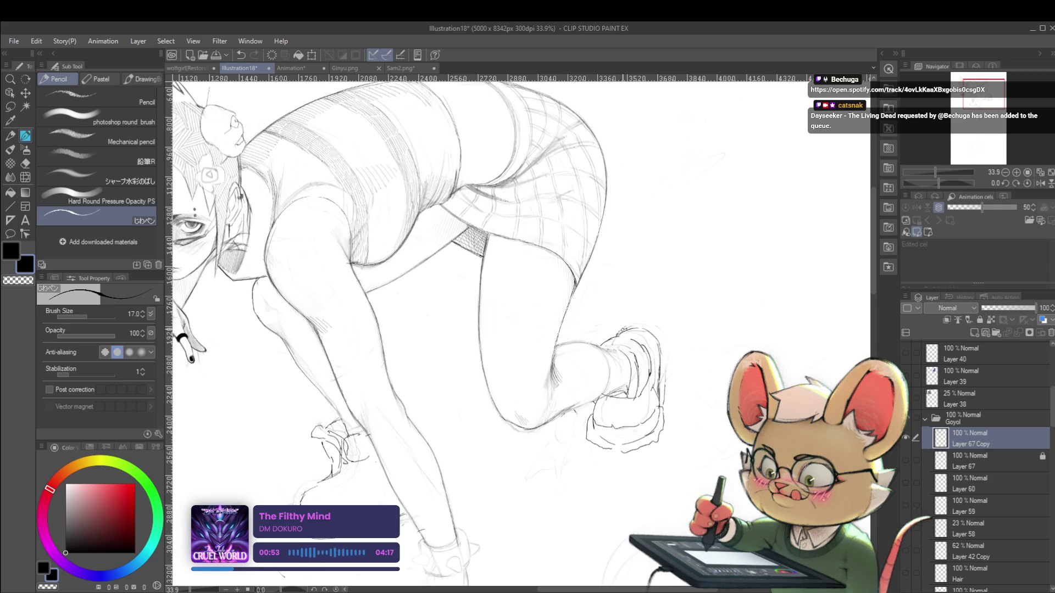
left_click_drag(645, 324, 656, 330)
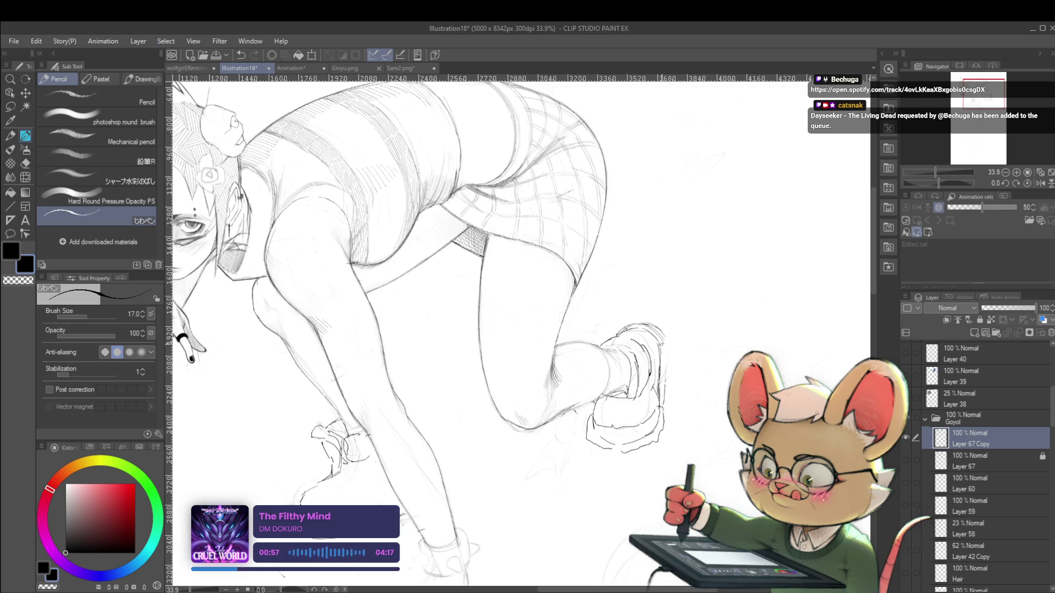
left_click_drag(662, 351, 666, 383)
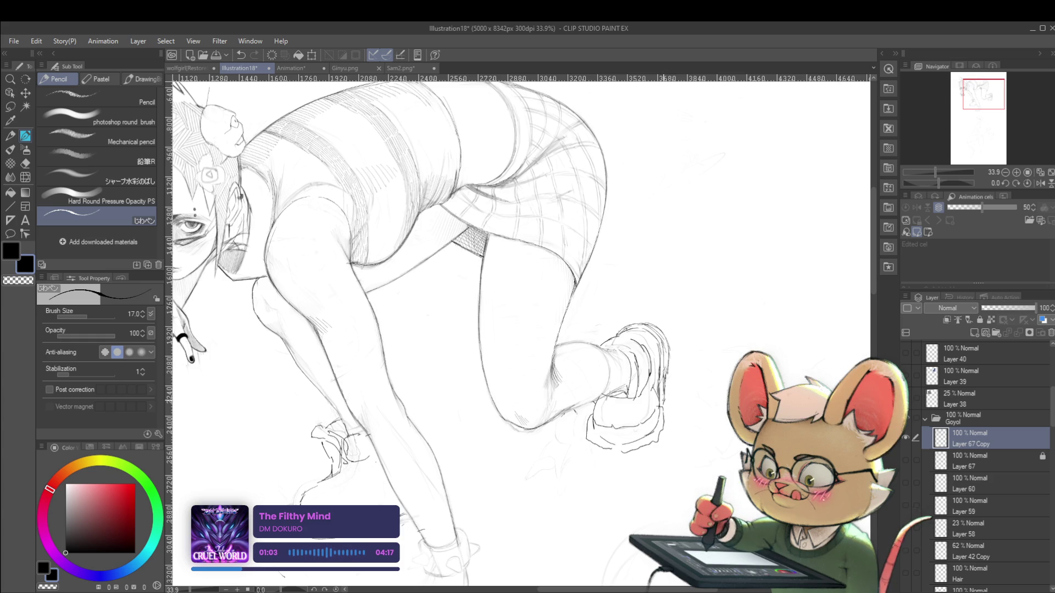
scroll(673, 357, "down", 5)
scroll(681, 346, "down", 1)
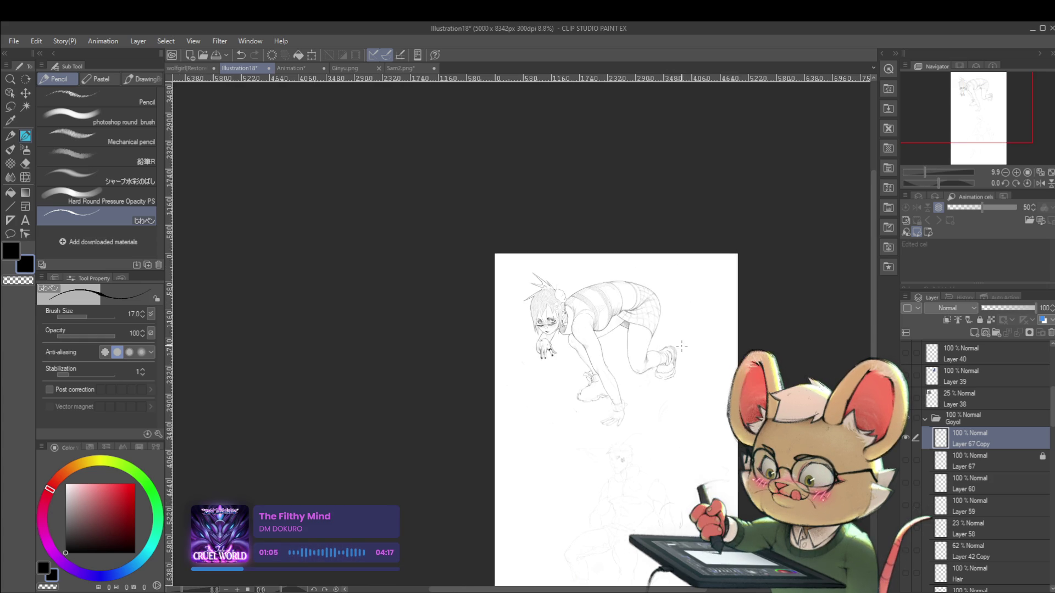
left_click(1040, 182)
scroll(381, 365, "up", 5)
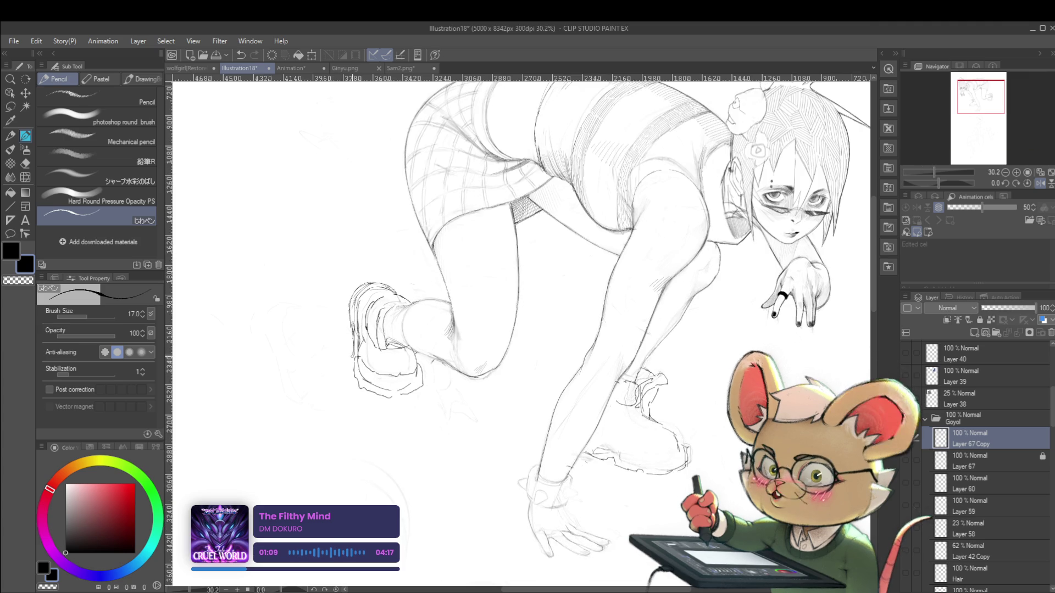
mouse_move(457, 413)
left_mouse_down()
mouse_move(469, 406)
mouse_move(451, 377)
mouse_move(419, 396)
mouse_move(423, 405)
left_mouse_up()
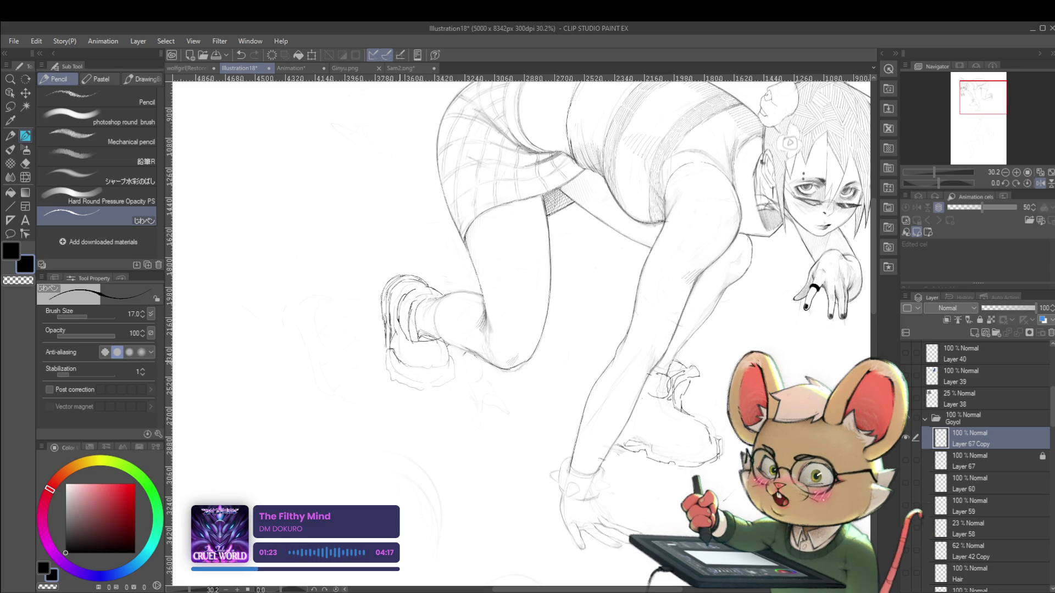
left_click_drag(424, 367, 438, 367)
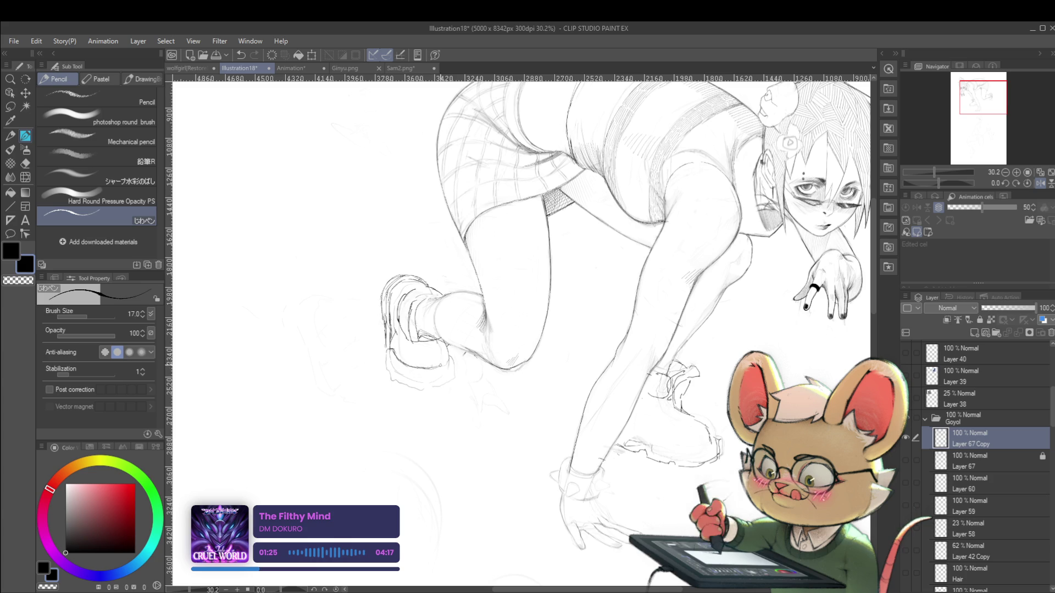
scroll(450, 346, "down", 4)
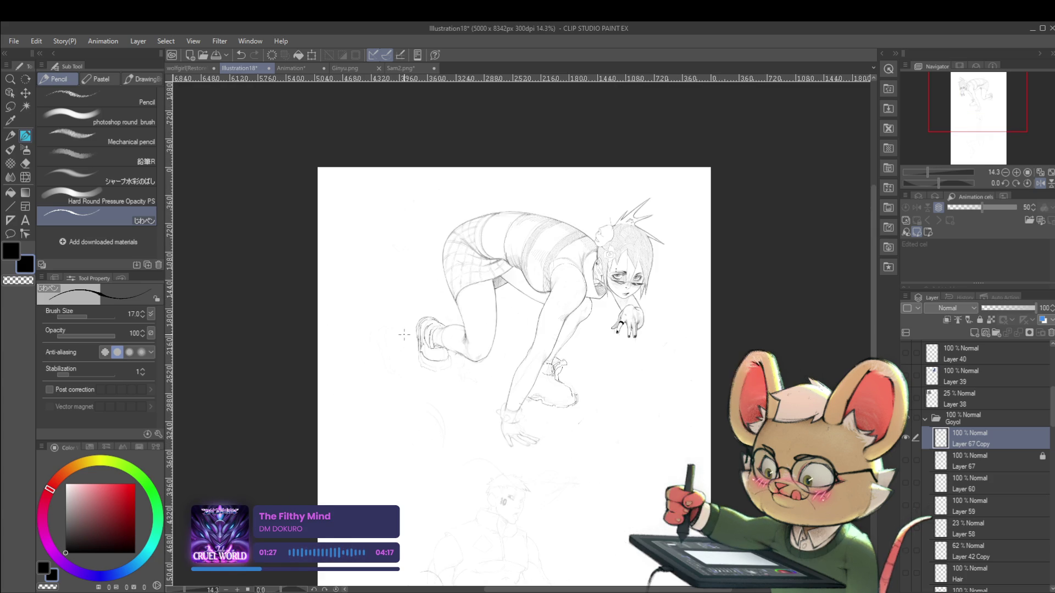
left_click(1039, 183)
scroll(649, 357, "up", 2)
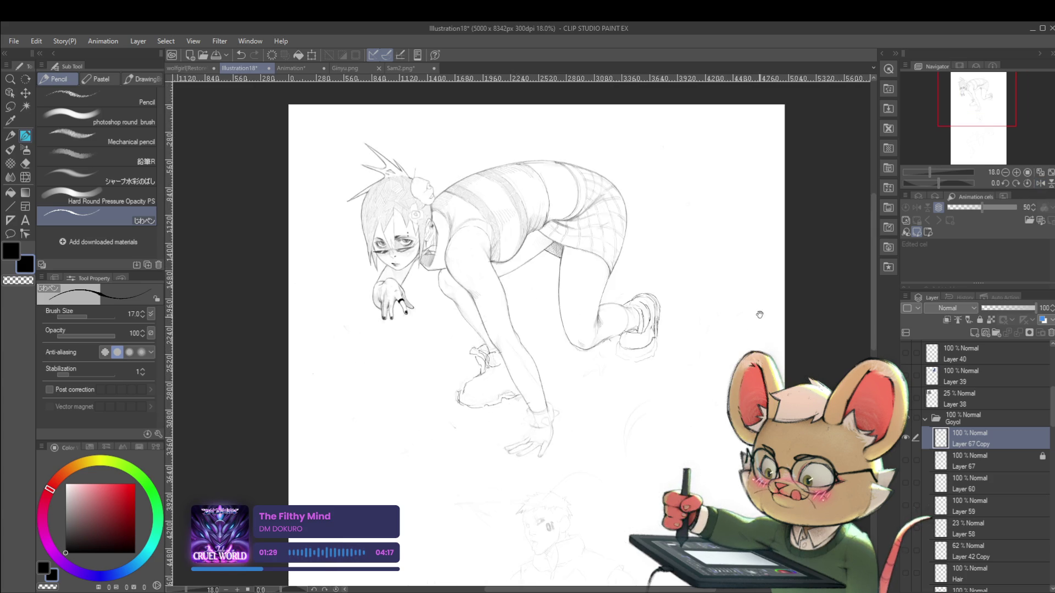
scroll(570, 378, "up", 3)
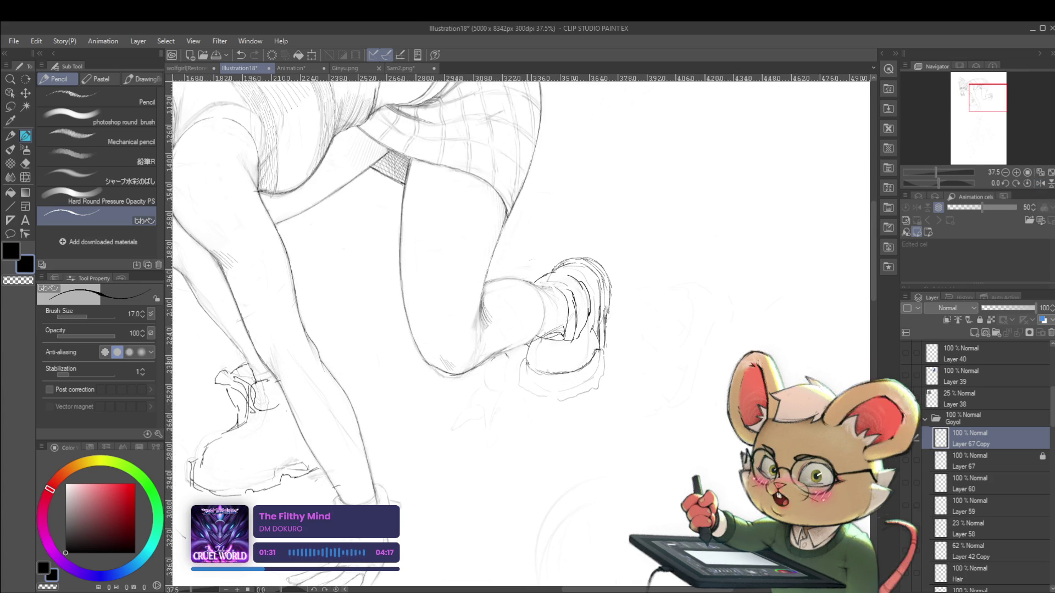
key("ctrl+z")
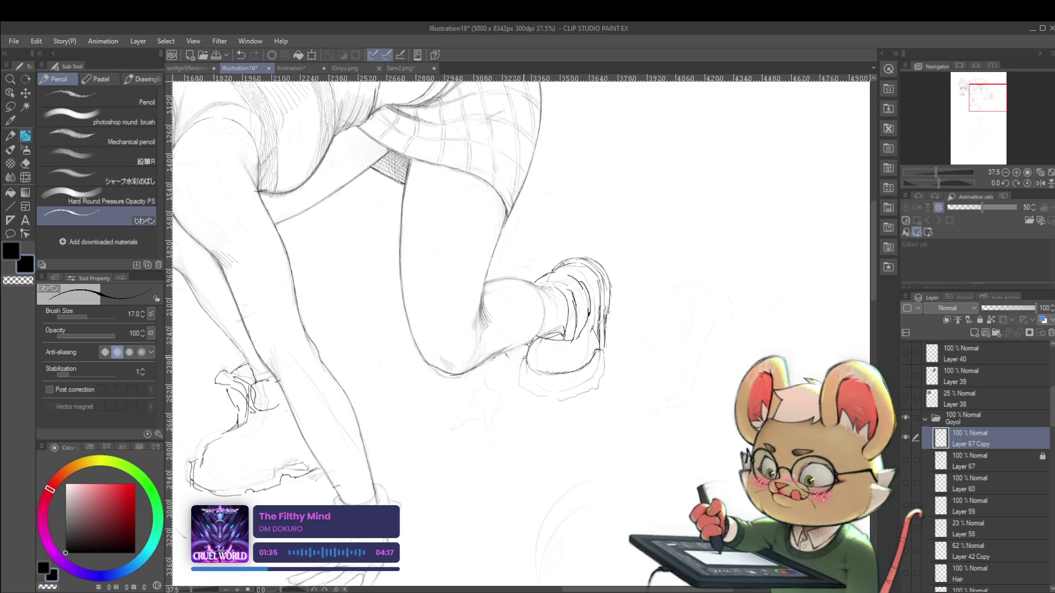
left_click_drag(519, 330, 538, 325)
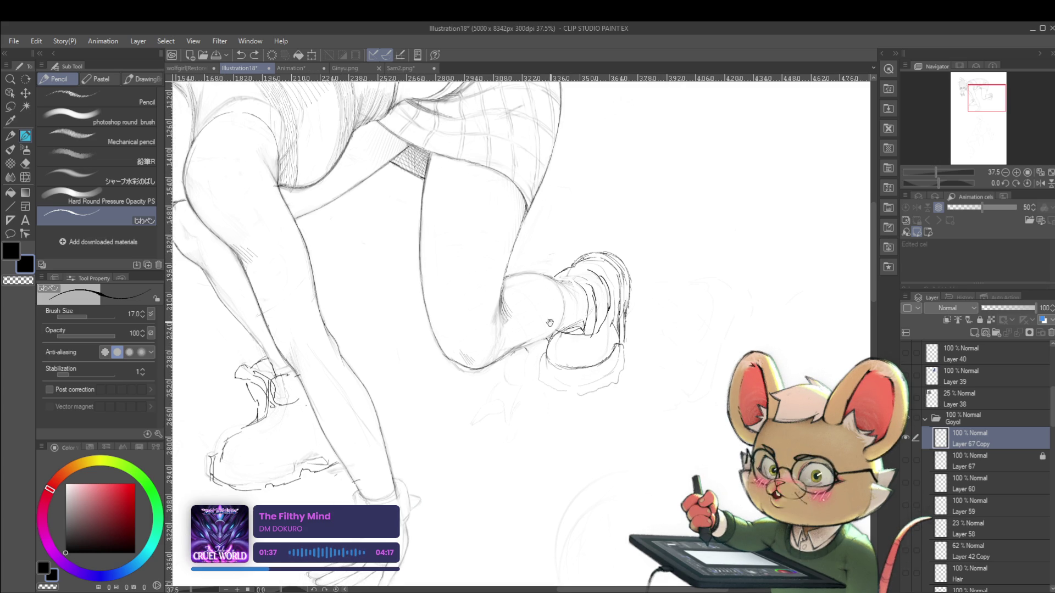
scroll(549, 326, "up", 1)
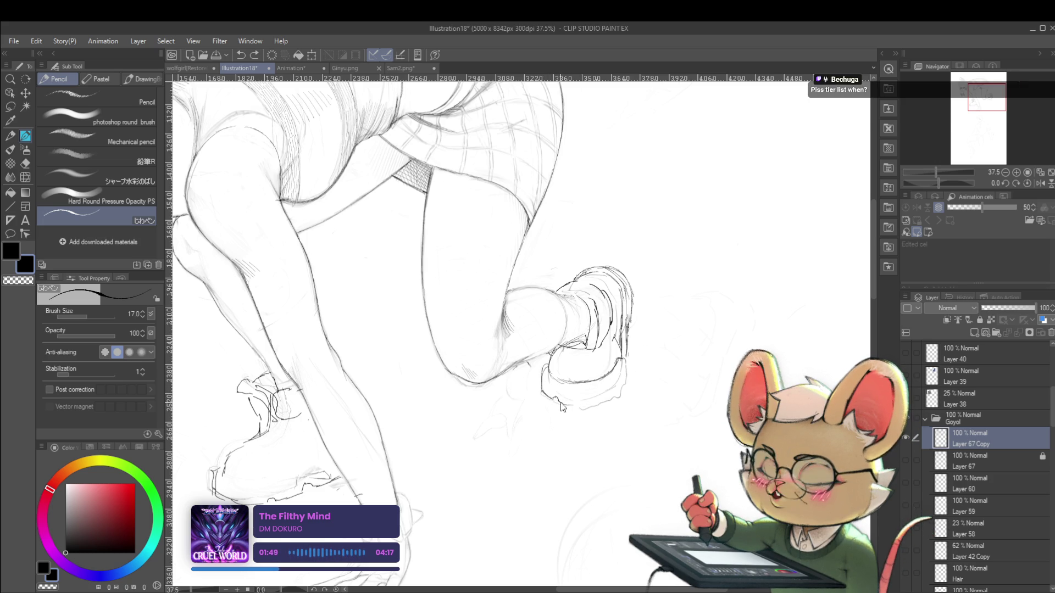
left_click_drag(558, 402, 578, 407)
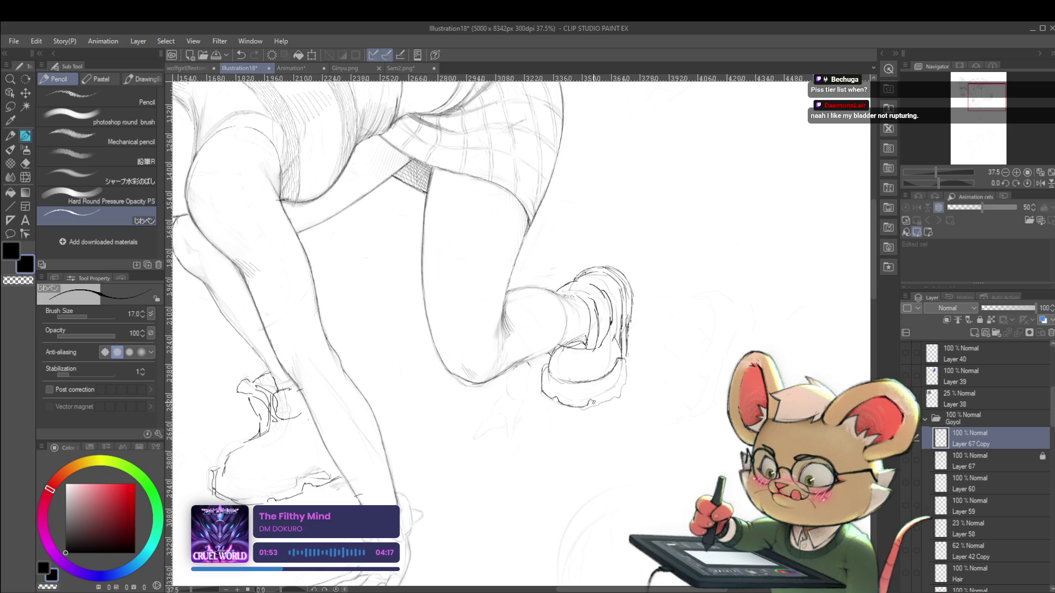
left_click_drag(601, 404, 621, 385)
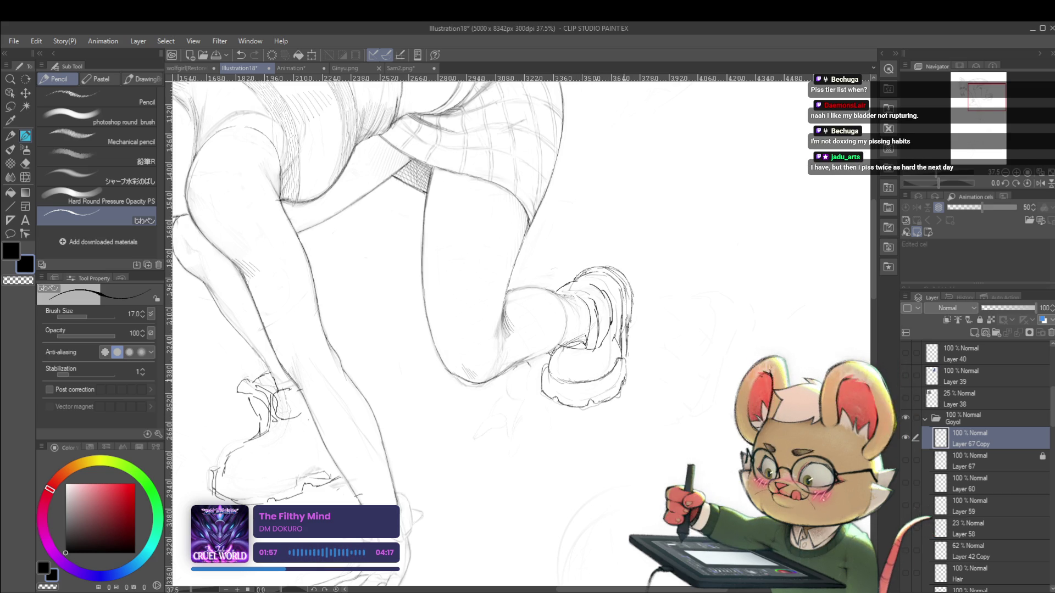
scroll(626, 364, "down", 3)
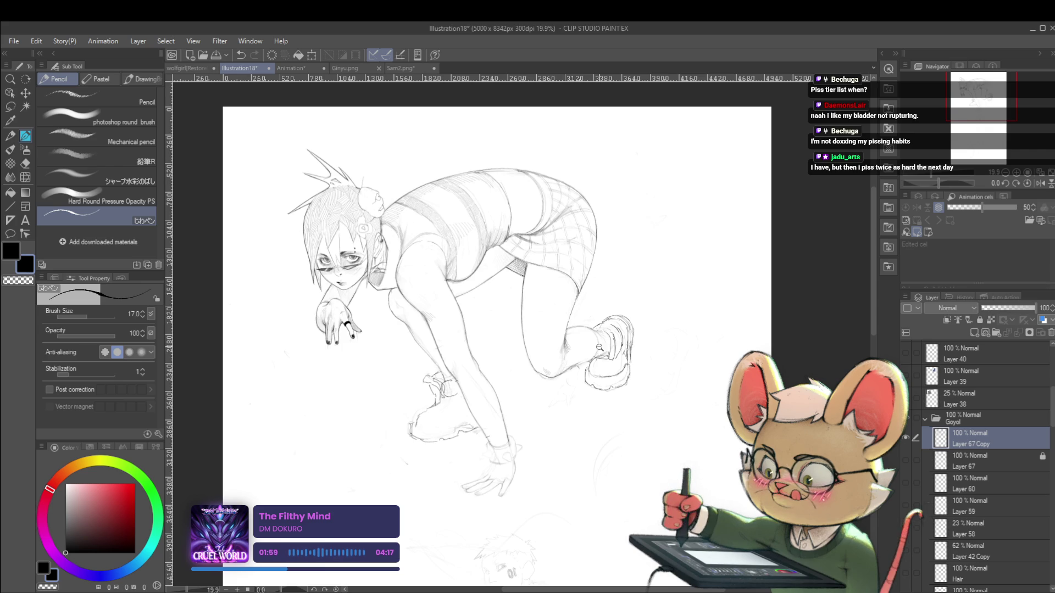
scroll(599, 347, "down", 3)
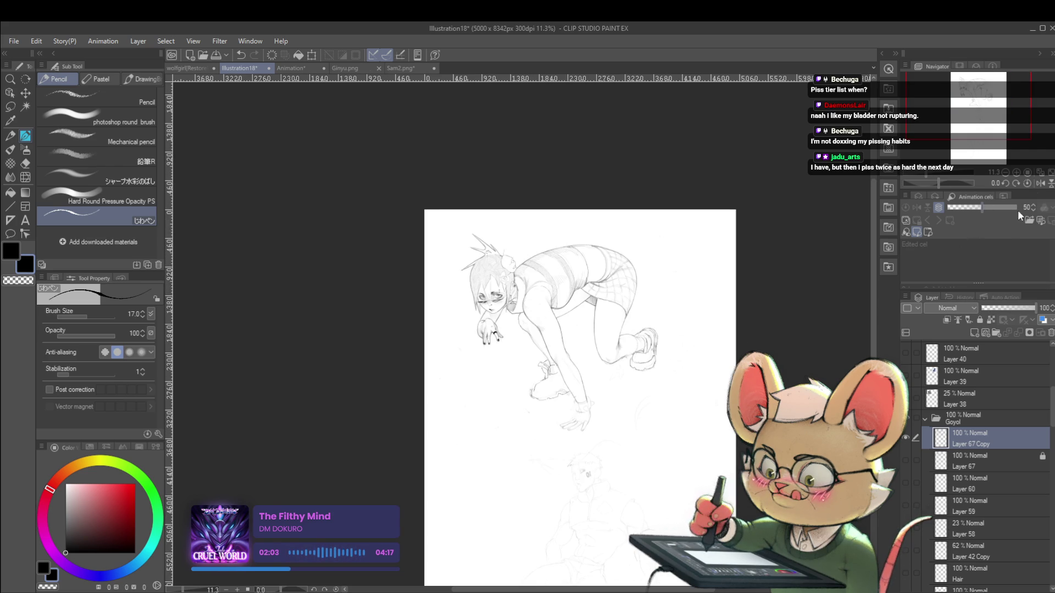
left_click(1040, 183)
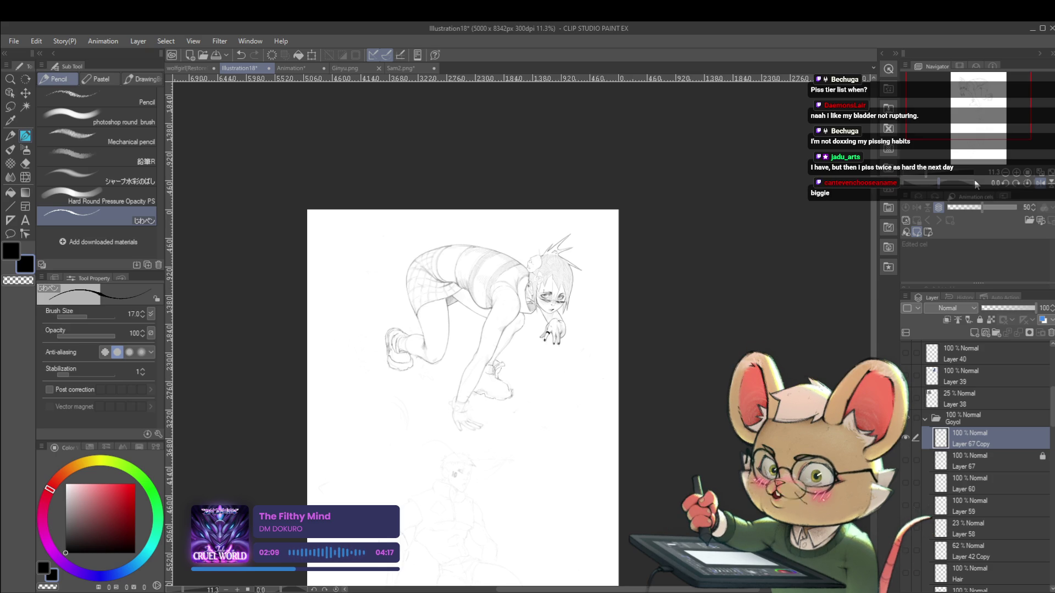
left_click_drag(619, 333, 668, 299)
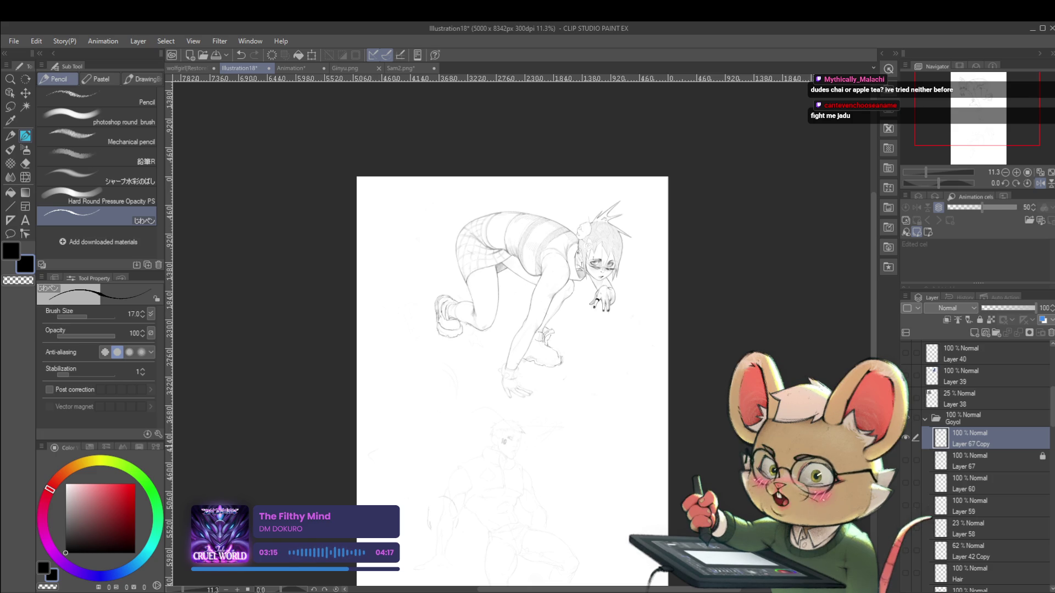
left_click(1036, 186)
Zoom in and out around the rear sneaker while the sketch is shown mirrored
left_click_drag(582, 339, 637, 339)
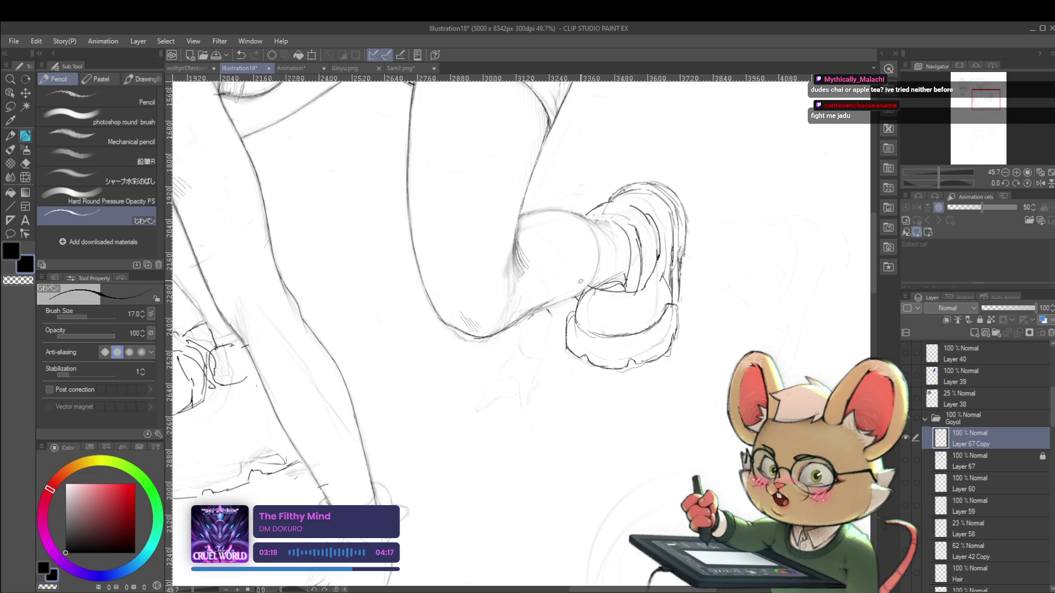
left_click_drag(562, 271, 531, 296)
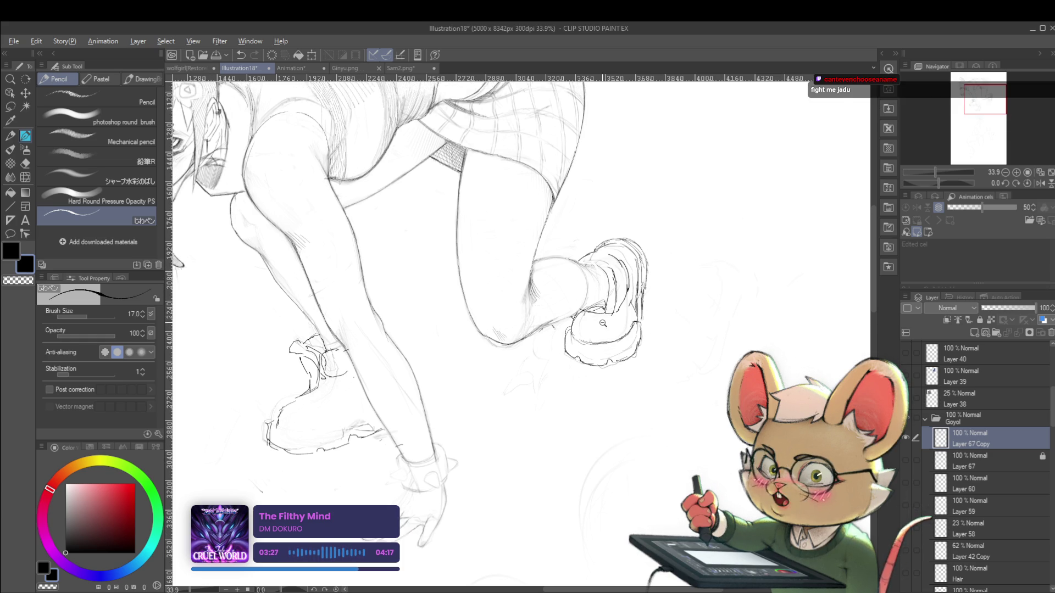
scroll(530, 296, "down", 4)
scroll(549, 272, "up", 5)
scroll(548, 273, "up", 2)
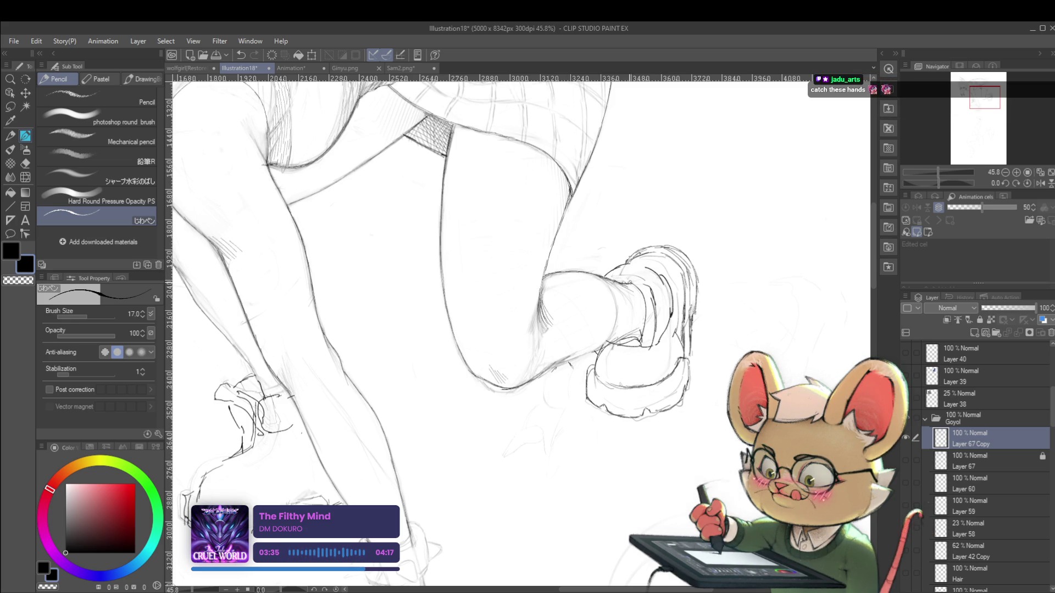
scroll(669, 128, "down", 4)
scroll(669, 128, "down", 2)
scroll(669, 128, "down", 2)
scroll(669, 128, "down", 1)
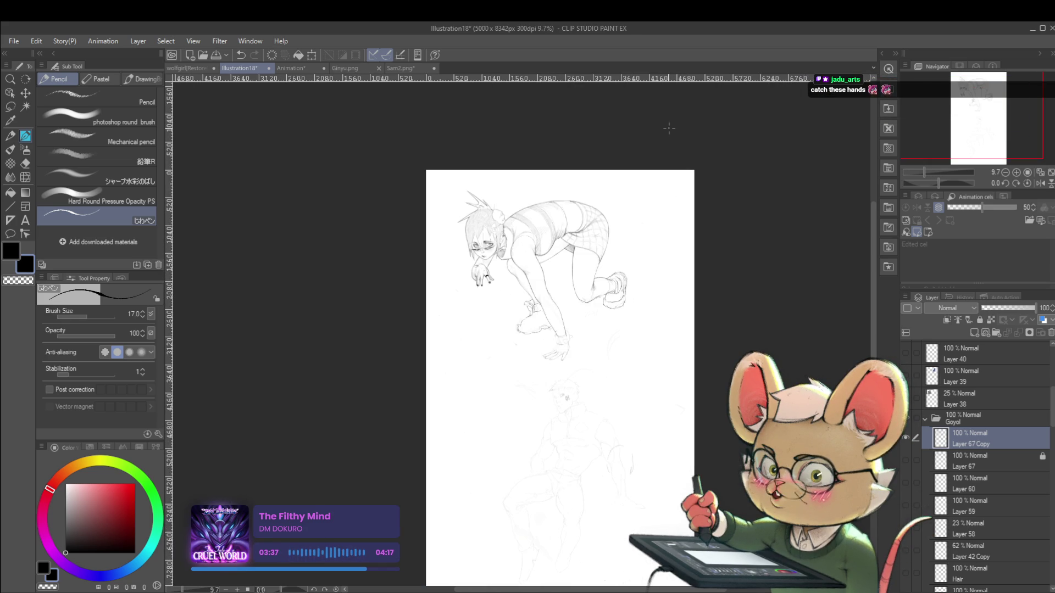
Unflip the view, zoom to 53.1% on the rear shoe, and pick the Liquify tool
left_click(1040, 183)
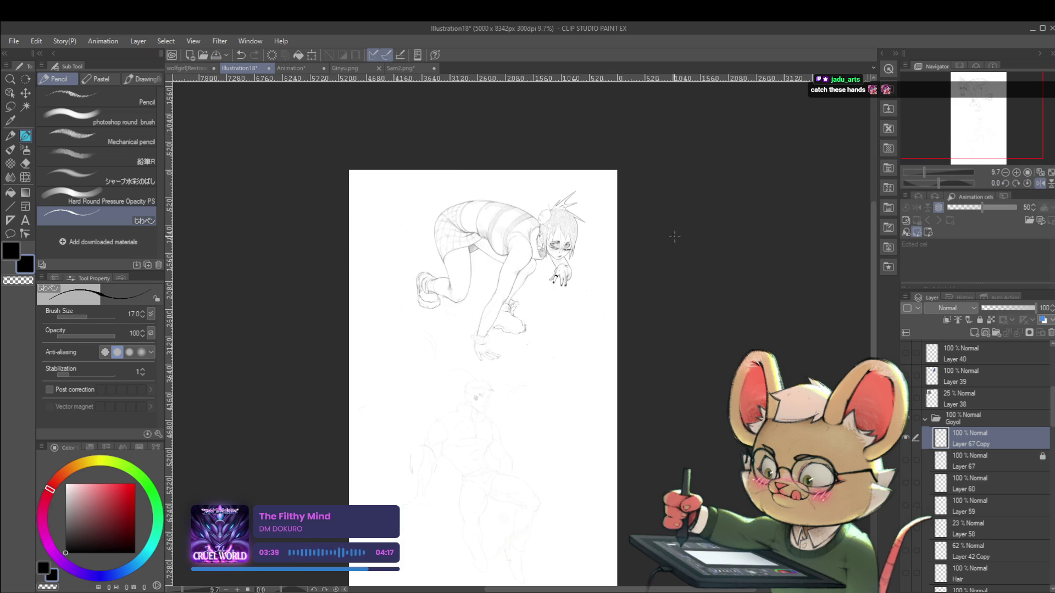
scroll(415, 288, "up", 3)
scroll(415, 288, "up", 2)
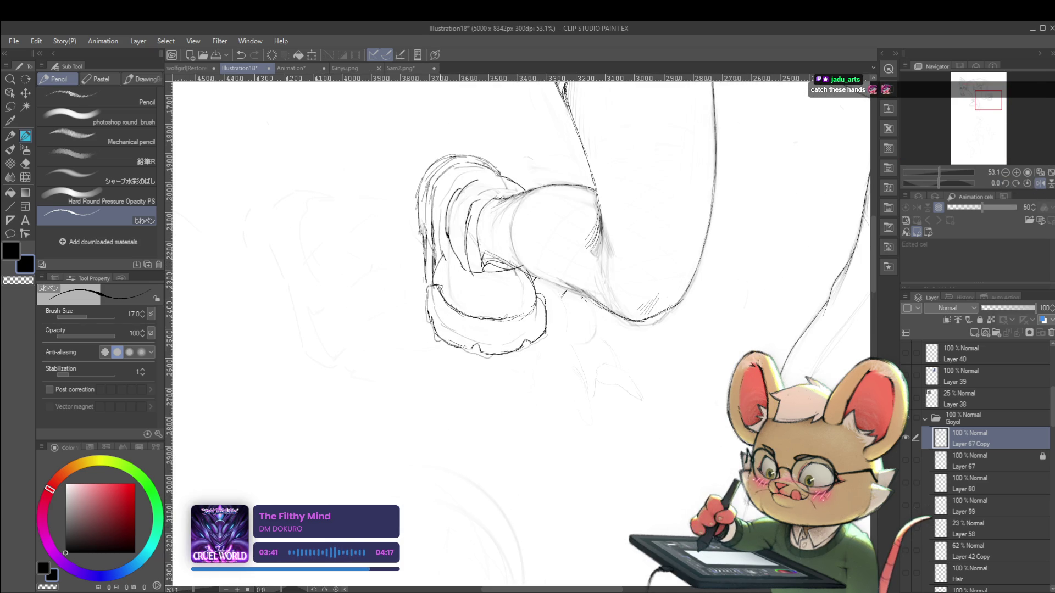
key("j")
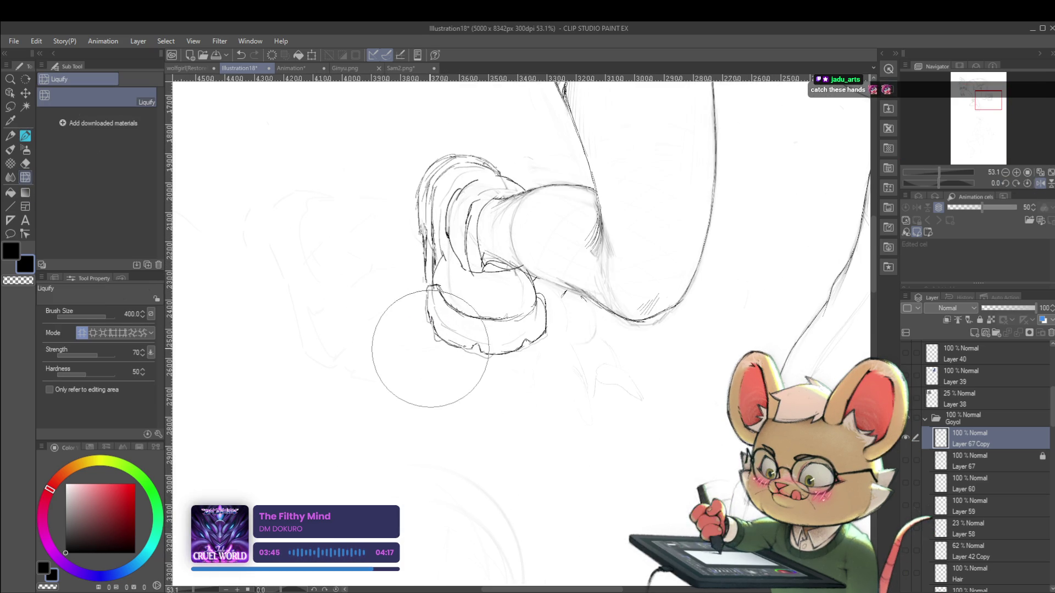
Shrink the Liquify brush from 400 to 60 to push the shoe outline
key("bracketleft")
key("bracketleft")
key("bracketleft")
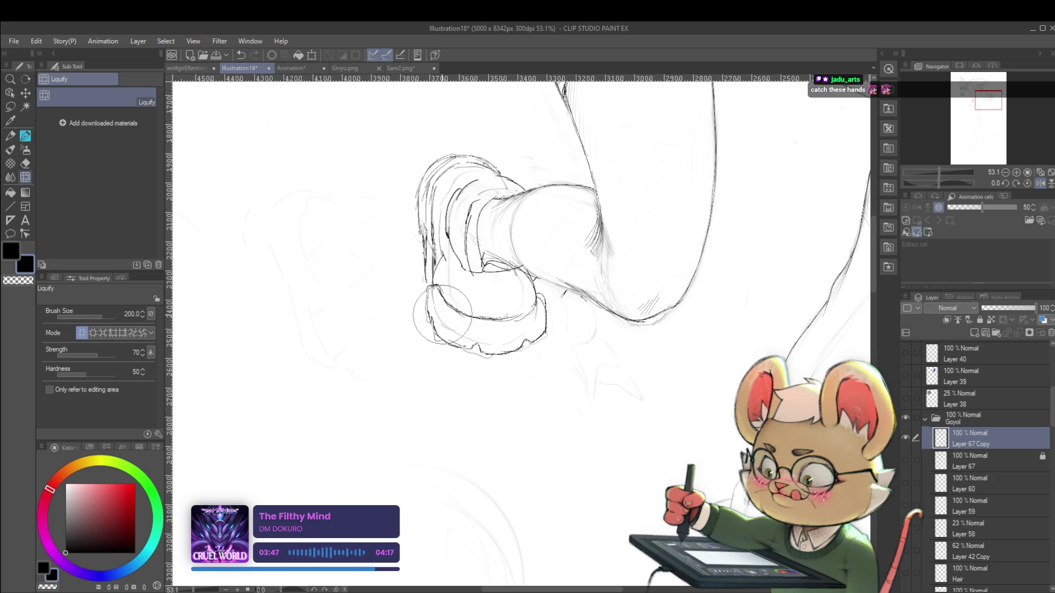
key("bracketleft")
key("bracketleft")
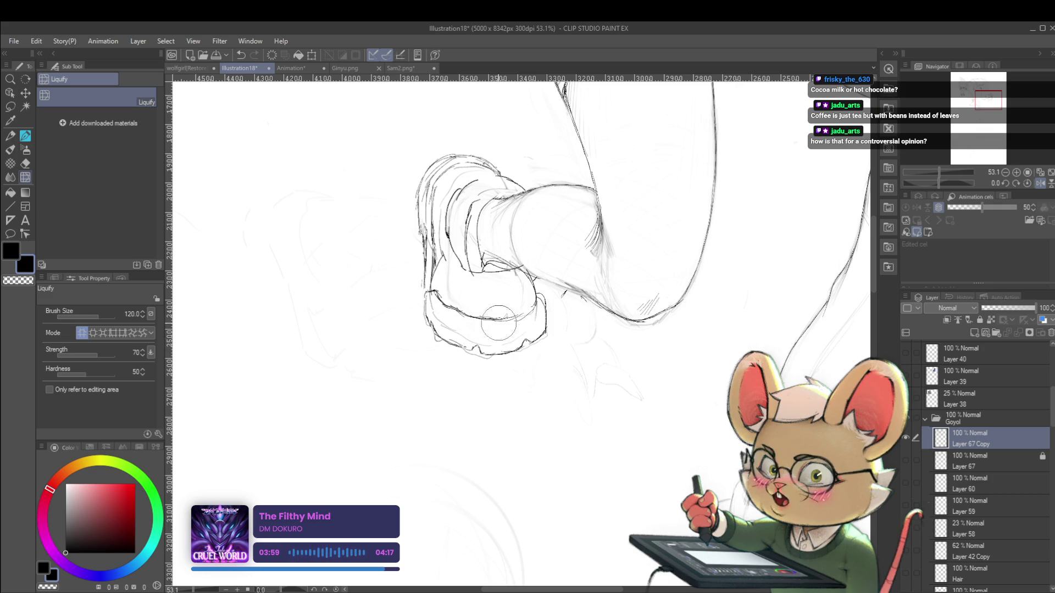
key("bracketleft")
key("bracketleft")
key("bracketleft")
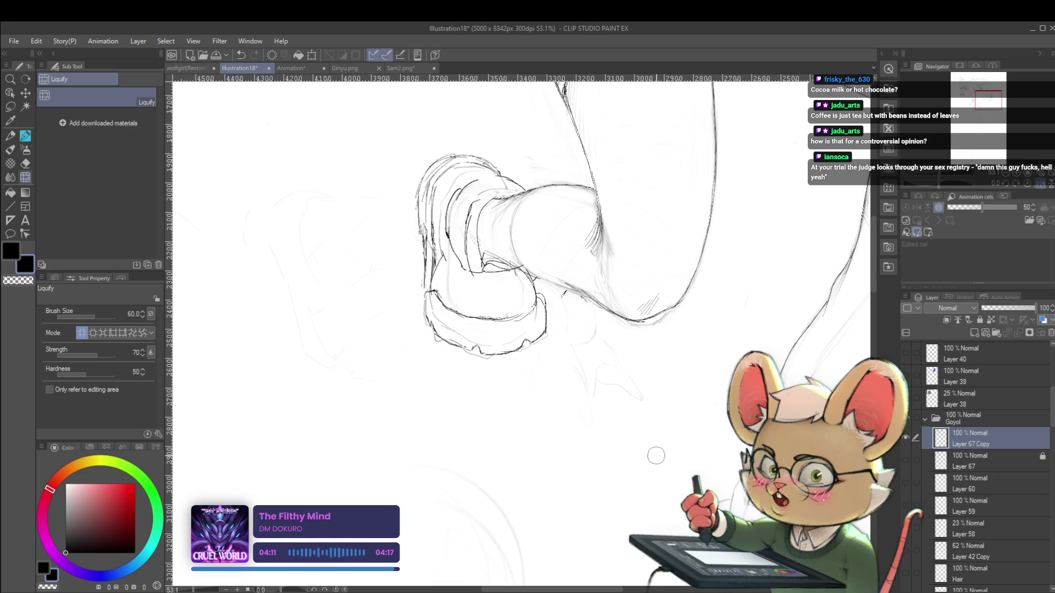
Mirror the view to check the shoe shape and enlarge the Liquify brush to 170
left_click(1040, 186)
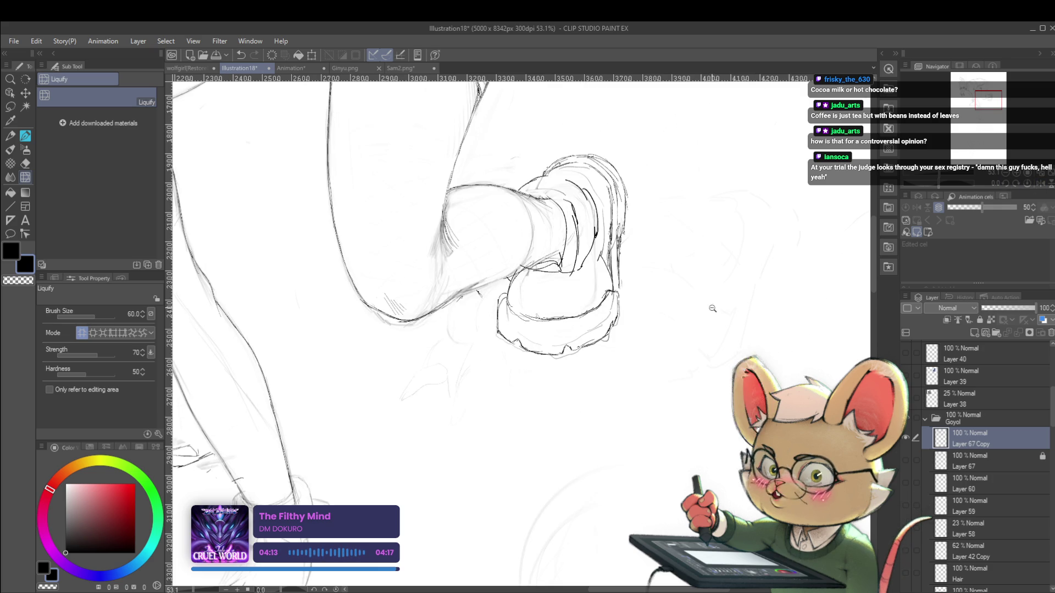
scroll(710, 303, "down", 3)
scroll(703, 341, "up", 2)
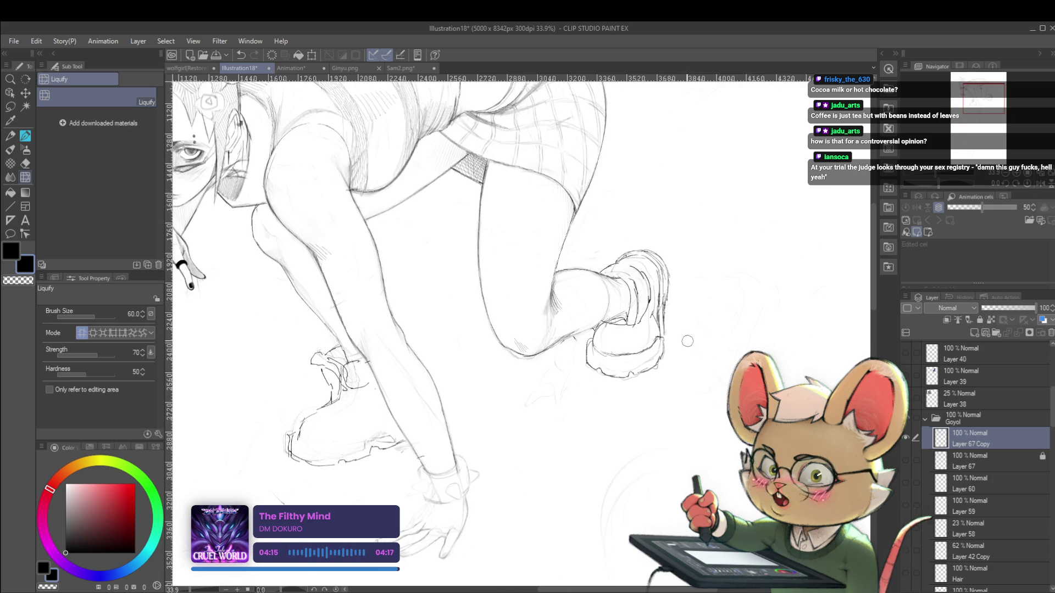
key("bracketright")
key("bracketright")
key("bracketright")
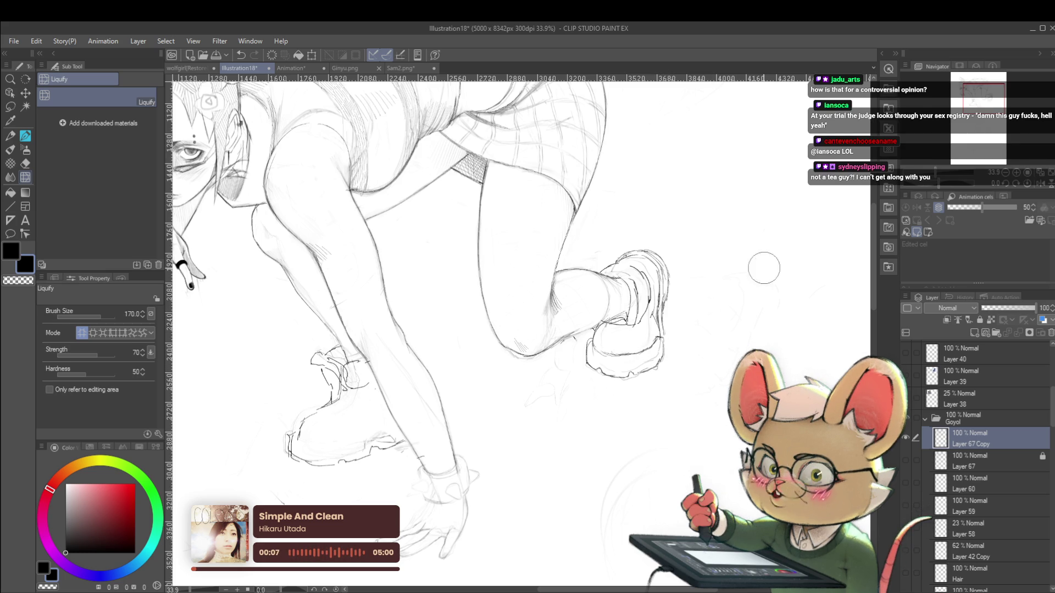
scroll(696, 266, "down", 4)
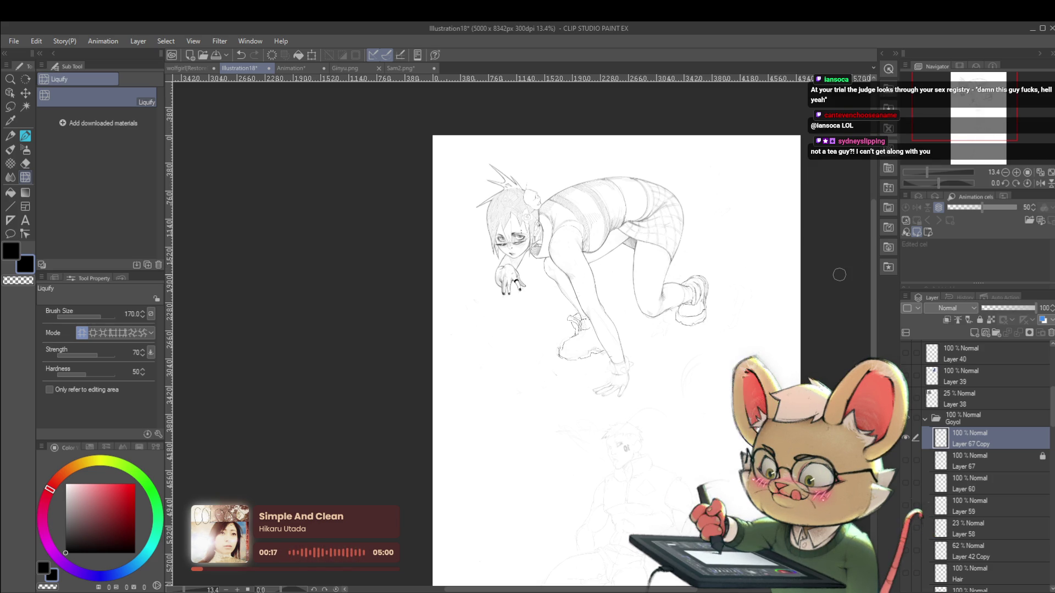
Flip the canvas horizontally and zoom in centred on the rear leg
key("h")
left_click(457, 294)
left_click(456, 294)
mouse_move(398, 276)
left_mouse_down()
mouse_move(413, 324)
mouse_move(455, 357)
left_mouse_up()
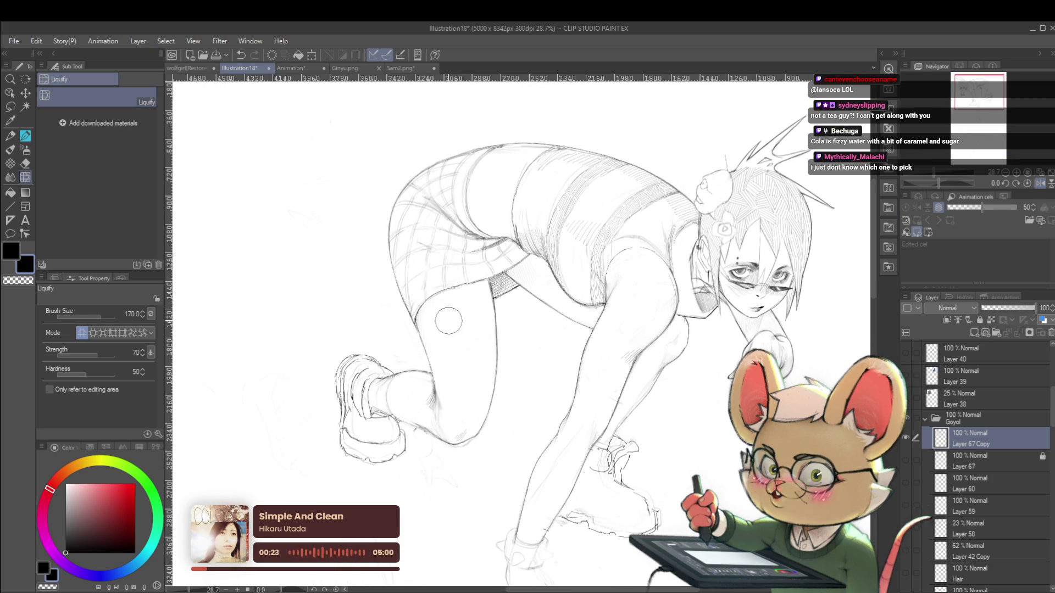
left_click_drag(492, 316, 489, 294)
left_click_drag(481, 352, 481, 320)
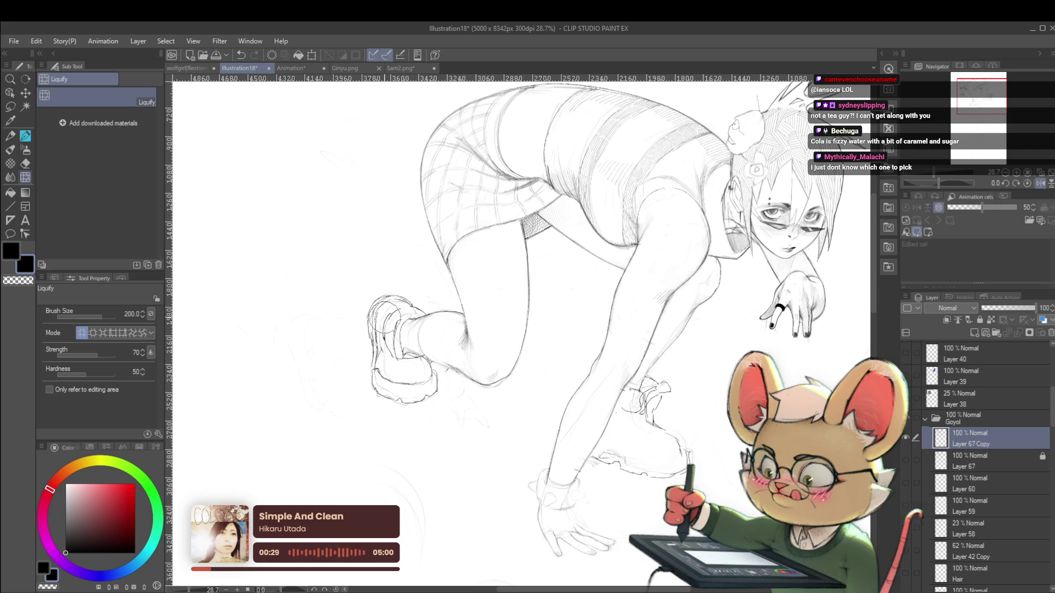
Liquify the rear knee and sneaker with progressively smaller brush sizes
key("bracketleft")
scroll(640, 391, "down", 3)
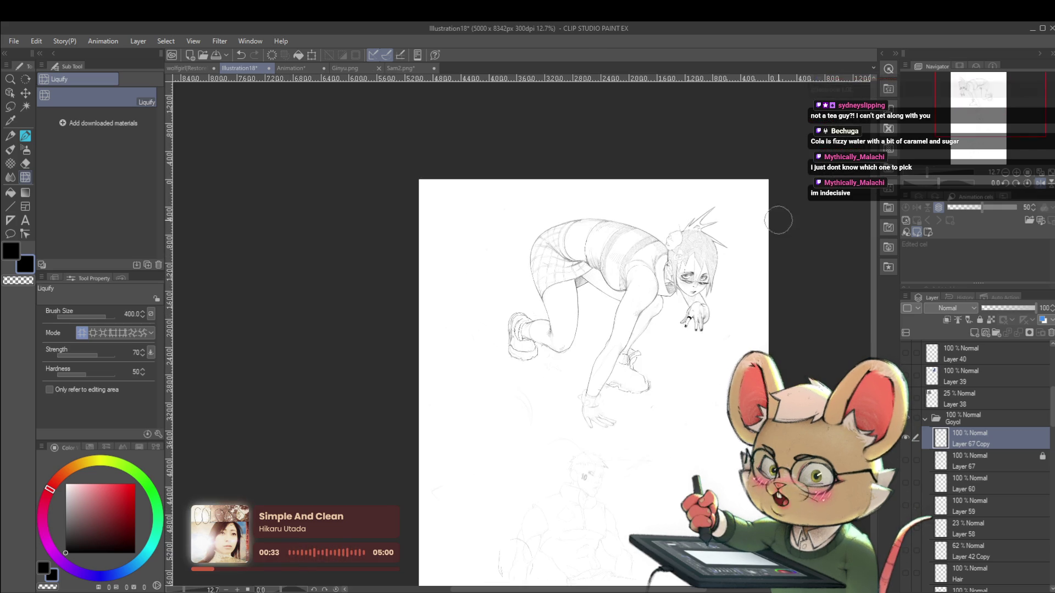
key("bracketleft")
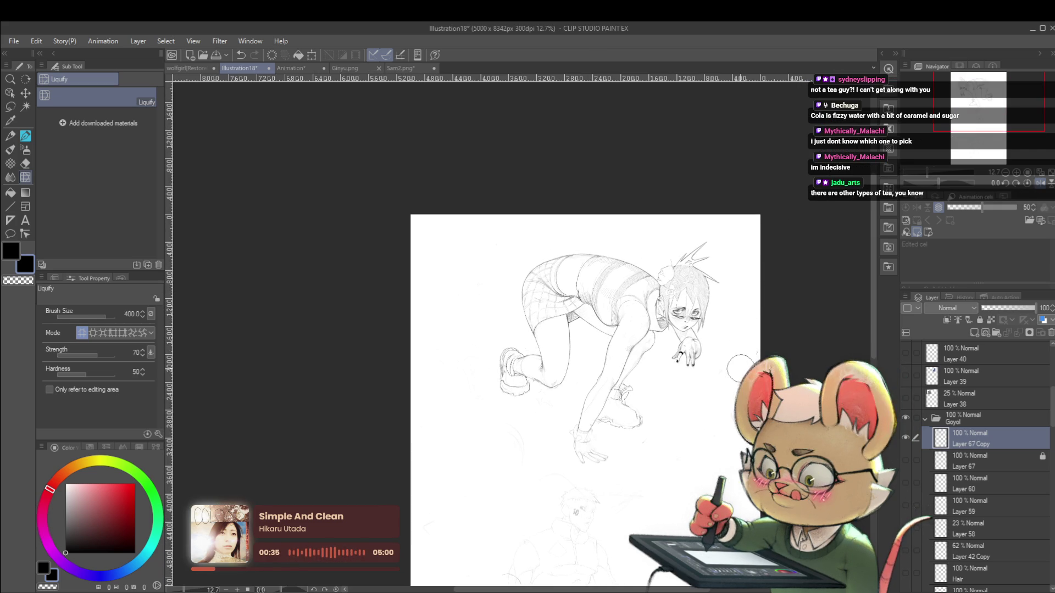
scroll(479, 327, "up", 3)
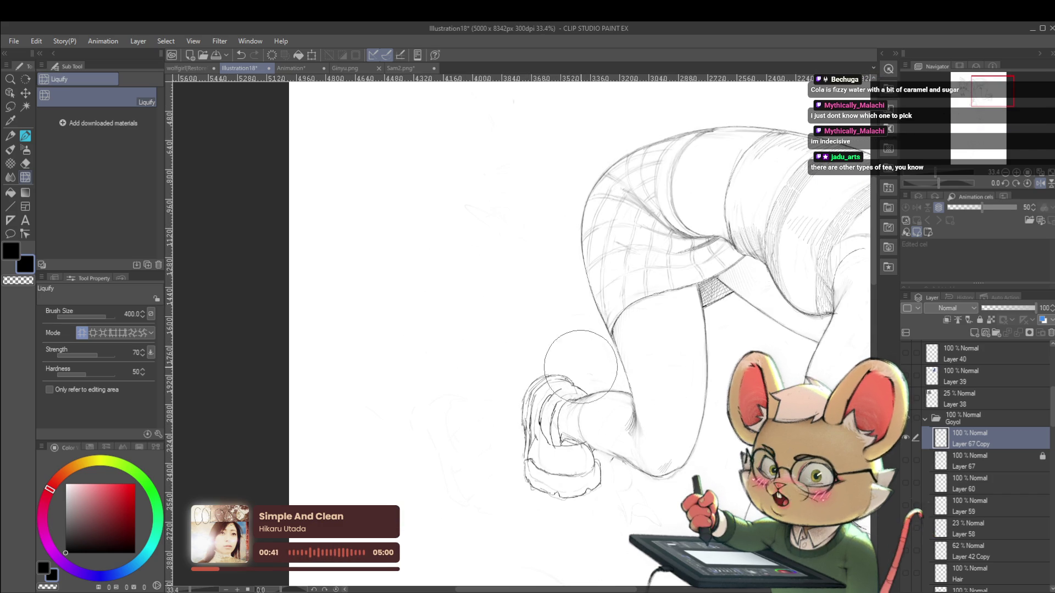
key("bracketleft")
key("bracketleft")
key("bracketleft")
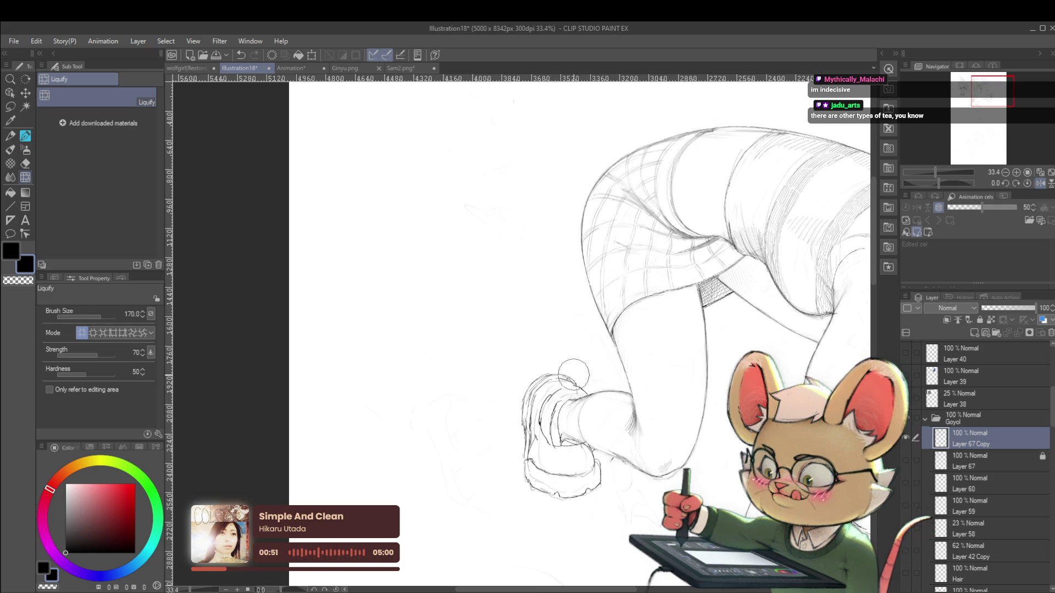
scroll(572, 371, "down", 4)
scroll(643, 239, "down", 1)
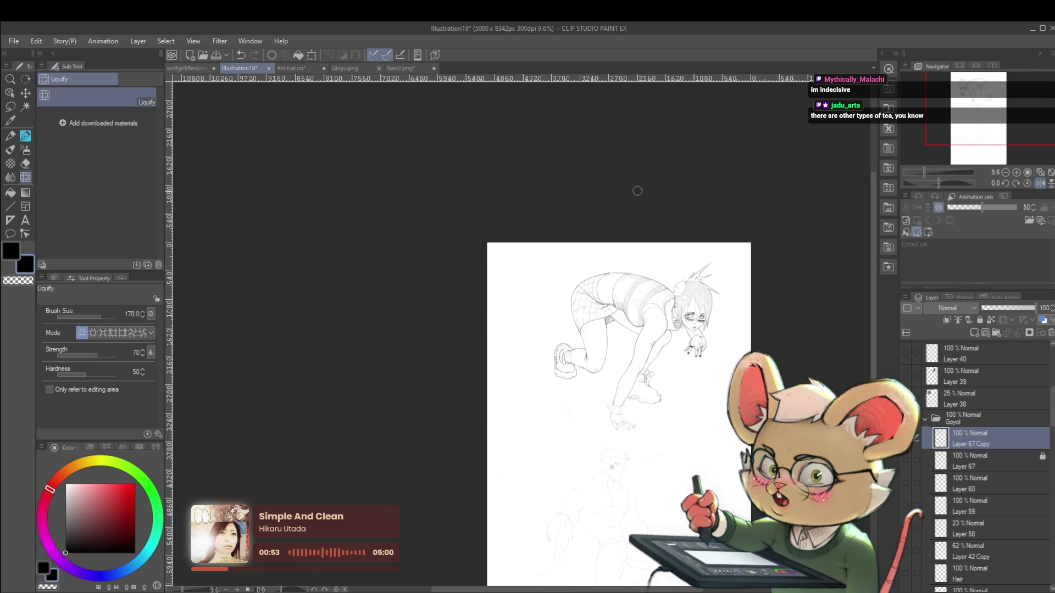
Mirror the view to check the result, centre the rear sneaker, and pick the KAYCEM Soft Sketcher pen
left_click(1040, 183)
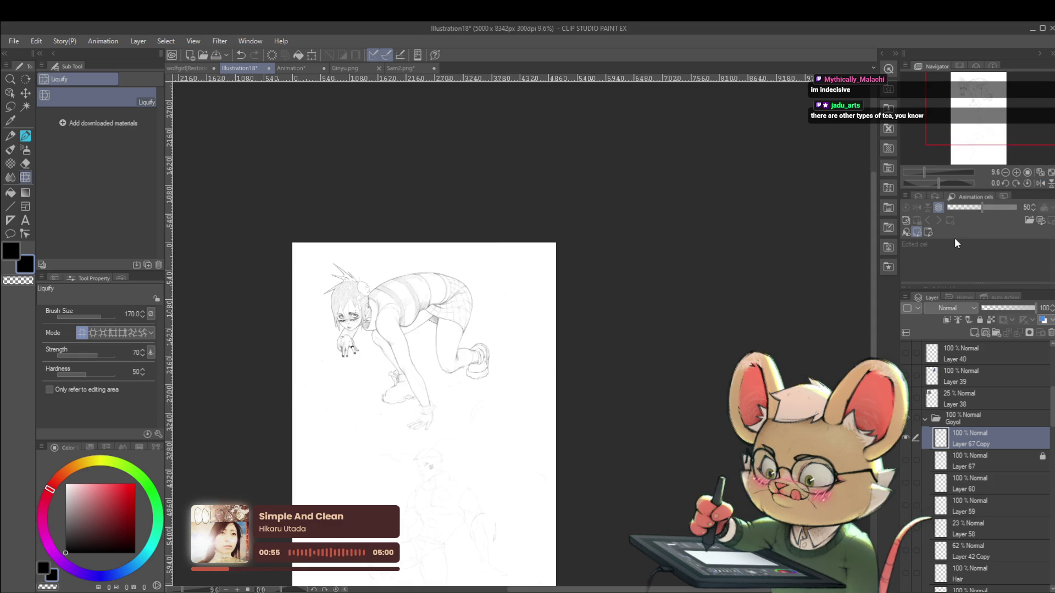
scroll(494, 362, "up", 3)
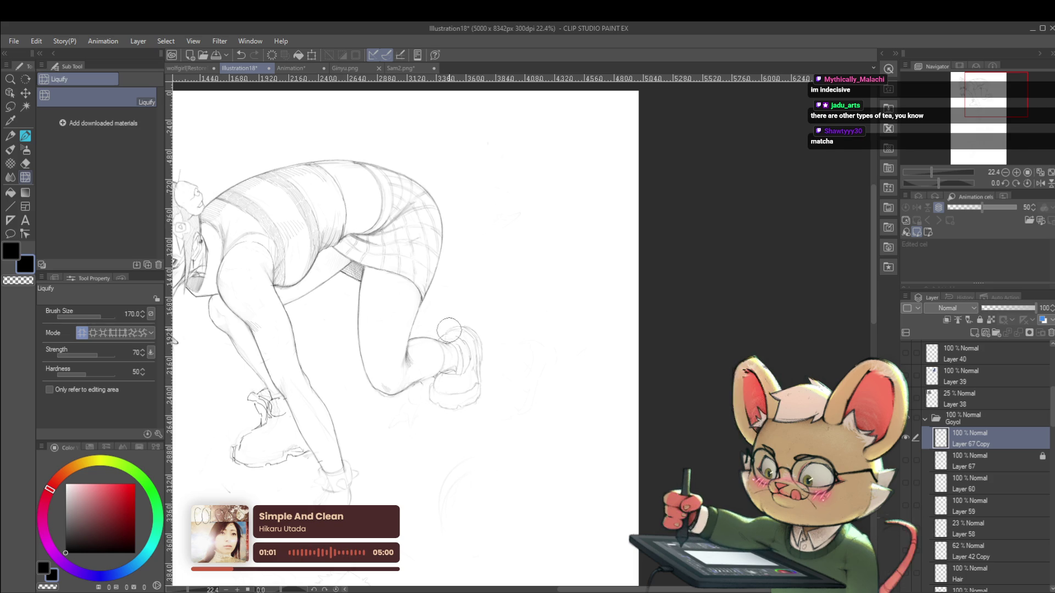
left_click_drag(541, 390, 573, 348)
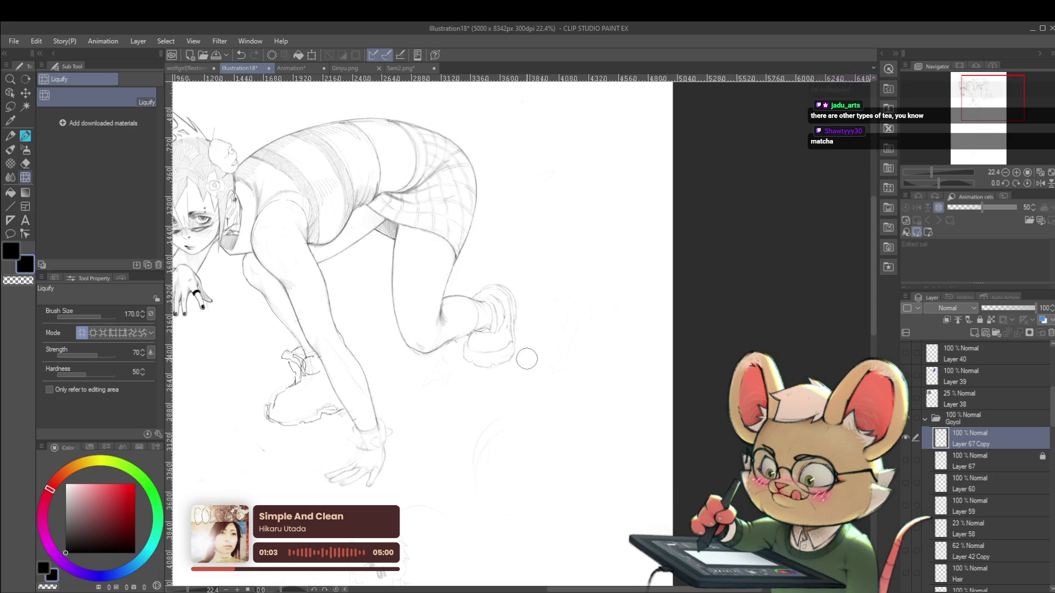
key("p")
scroll(518, 310, "up", 3)
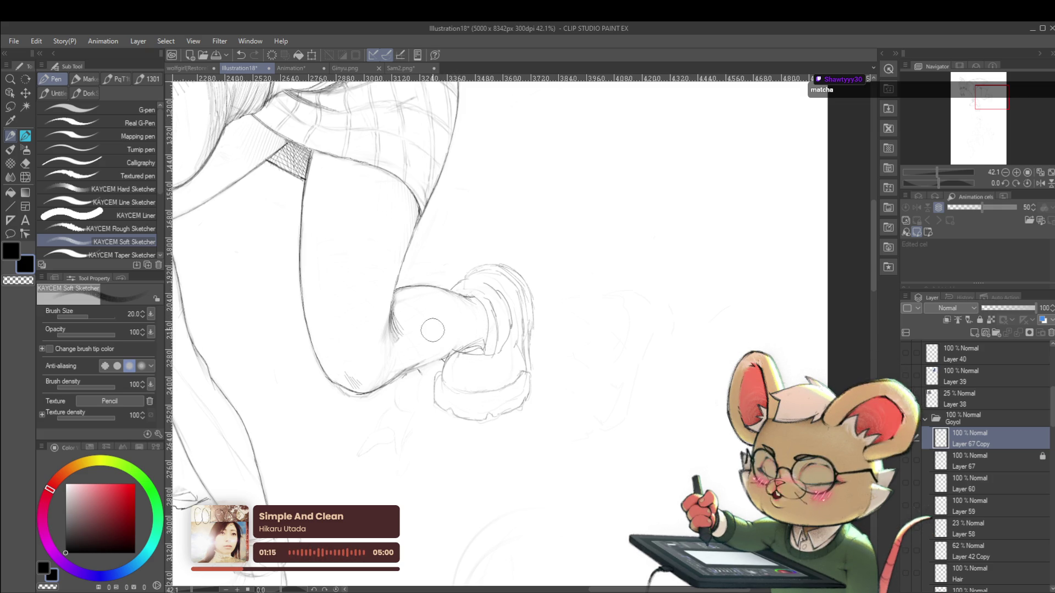
Mirror the canvas, lower the pencil to size 15, and recentre the figure
scroll(489, 335, "down", 3)
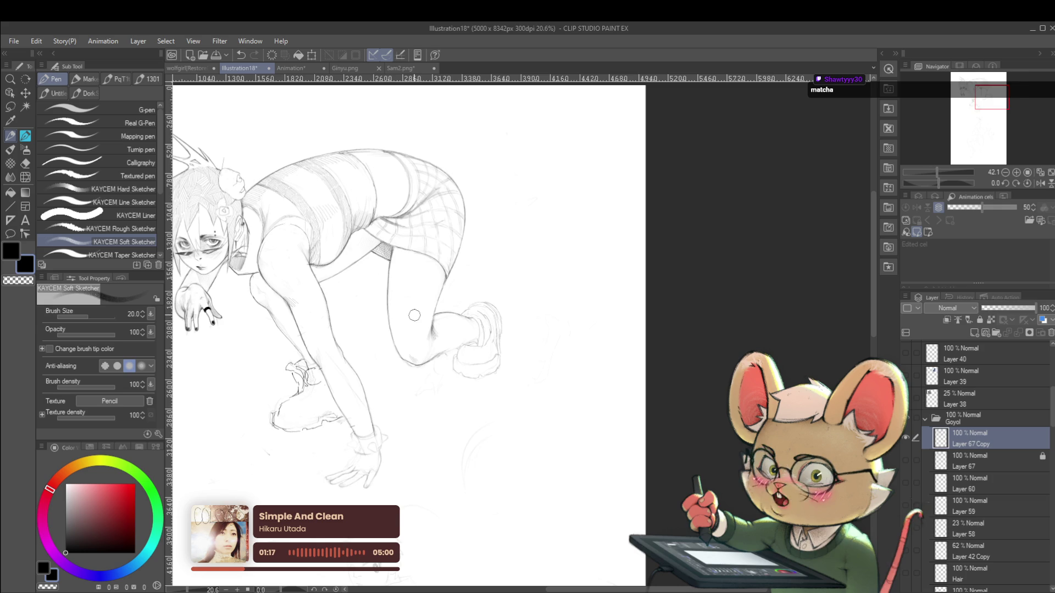
left_click(1040, 184)
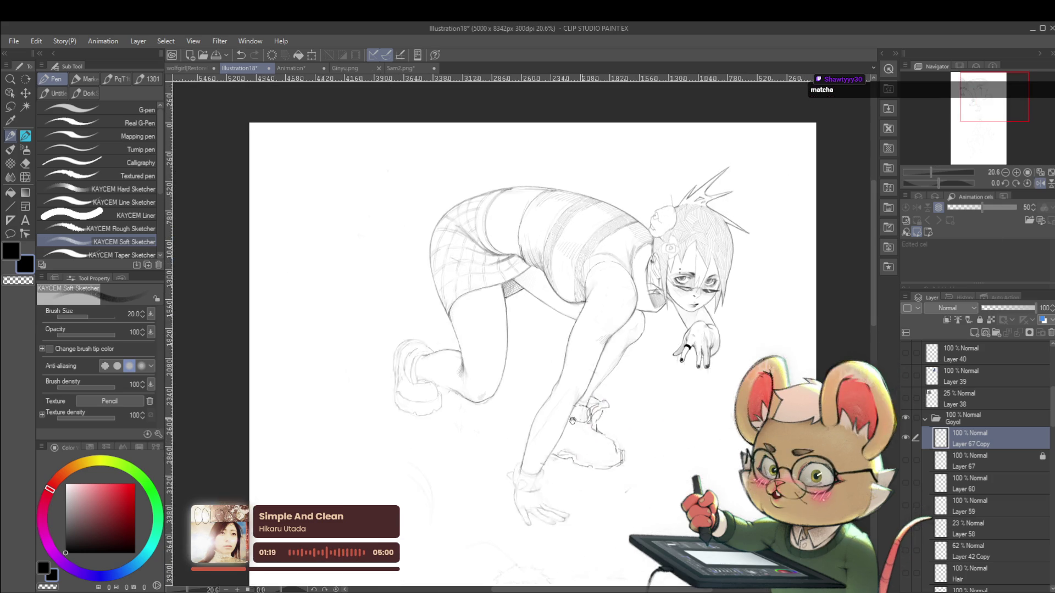
scroll(393, 388, "up", 2)
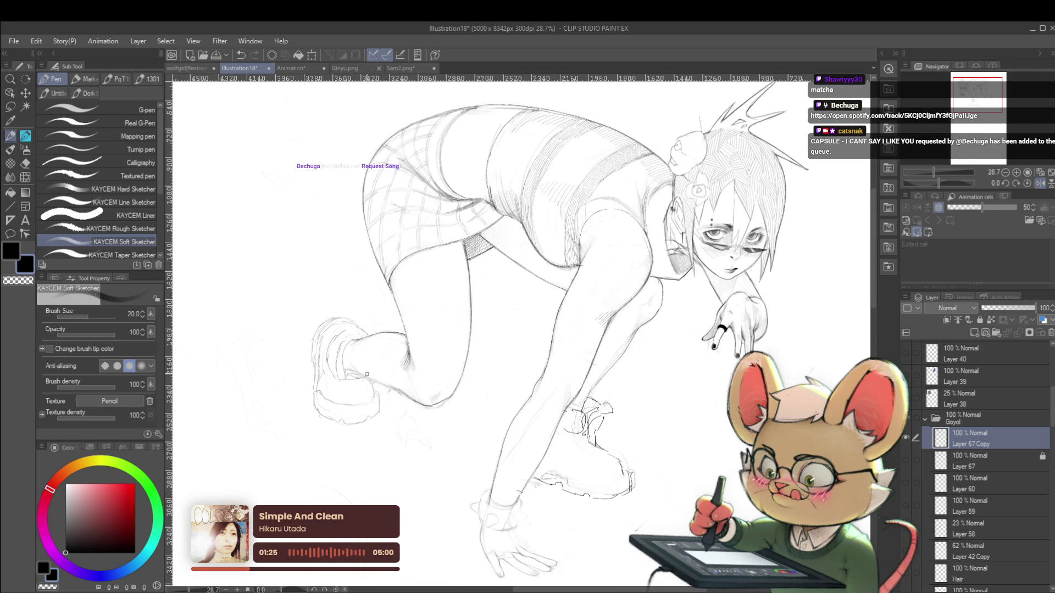
key("bracketleft")
key("bracketleft")
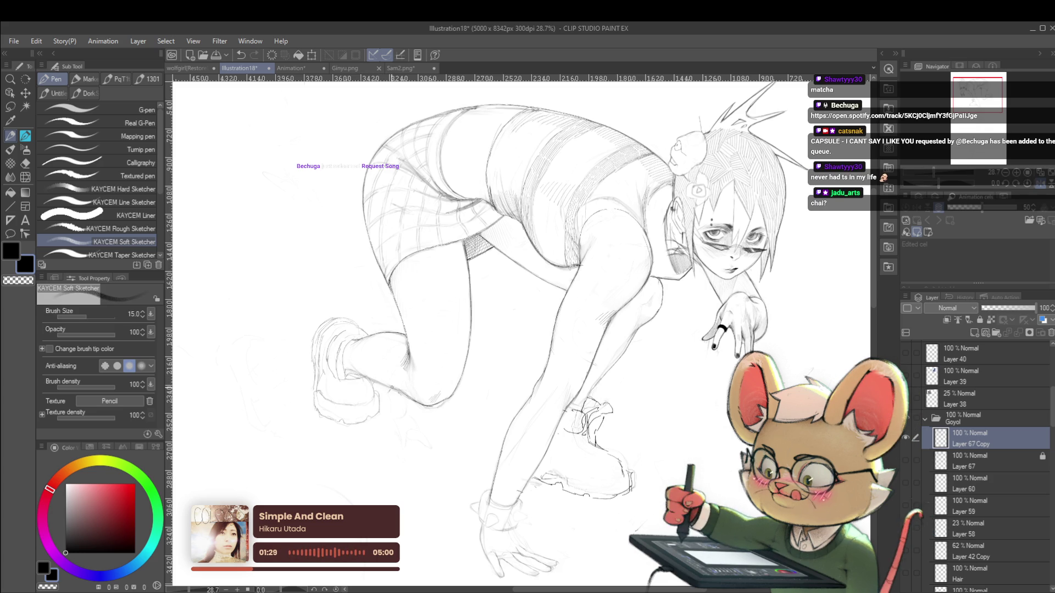
scroll(603, 190, "down", 5)
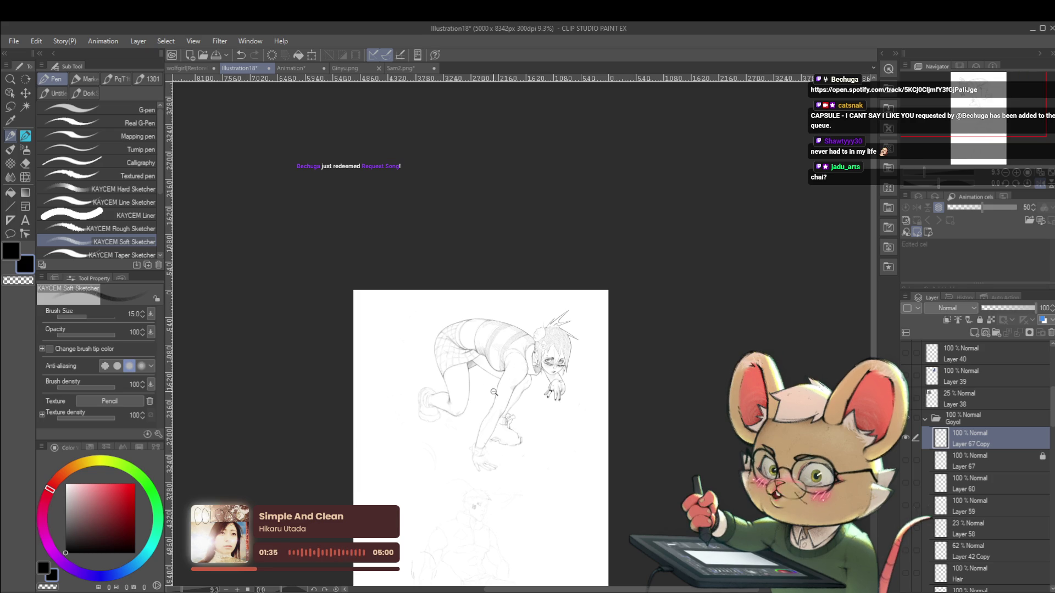
scroll(546, 341, "up", 3)
scroll(413, 412, "up", 3)
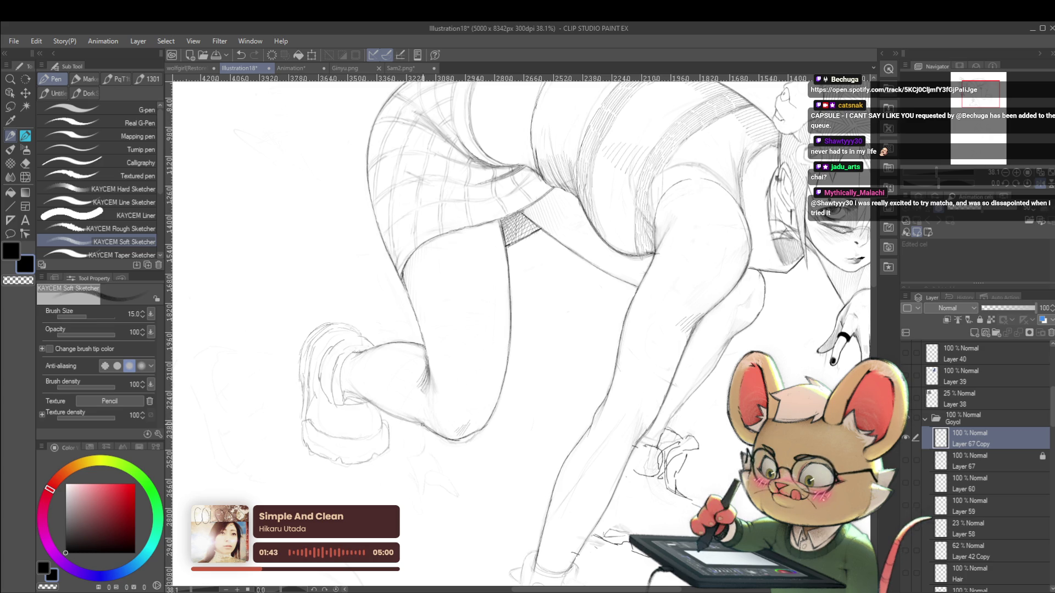
scroll(420, 416, "down", 5)
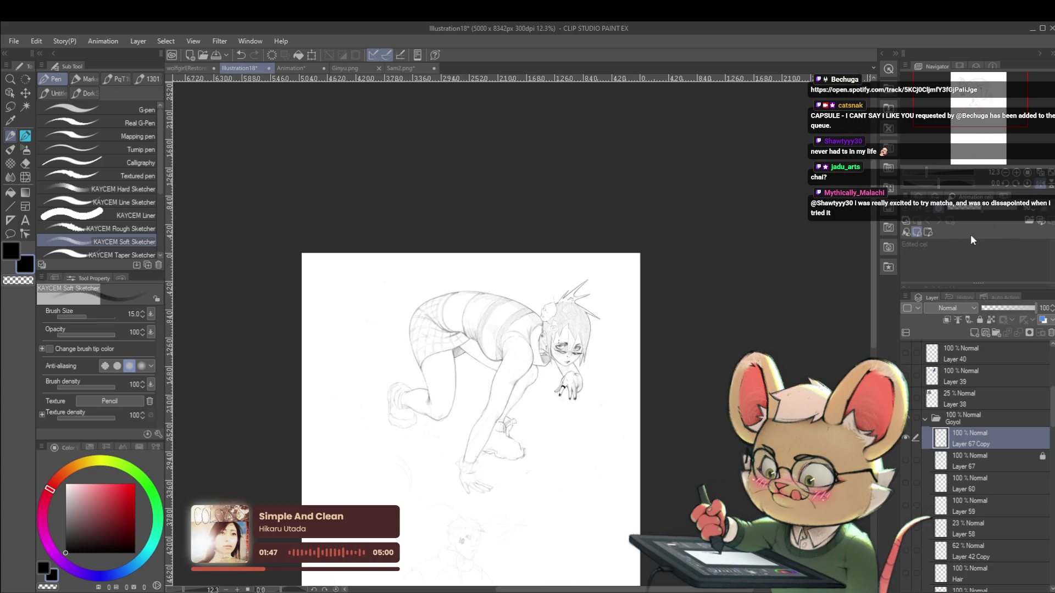
left_click_drag(472, 385, 499, 290)
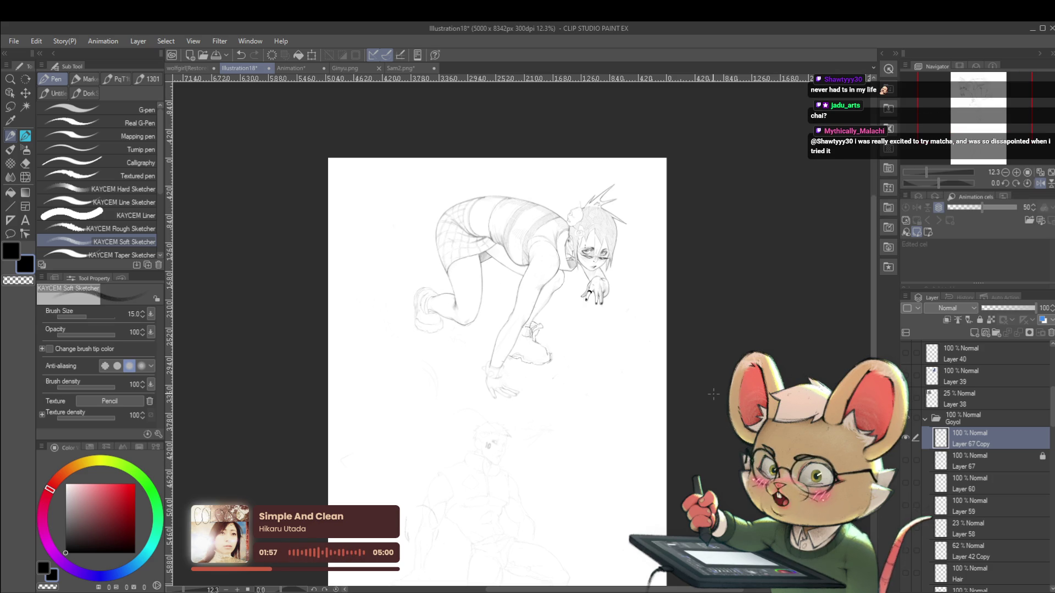
Return the canvas to unmirrored orientation and lower the pencil to size 10
left_click(1042, 184)
scroll(621, 306, "up", 5)
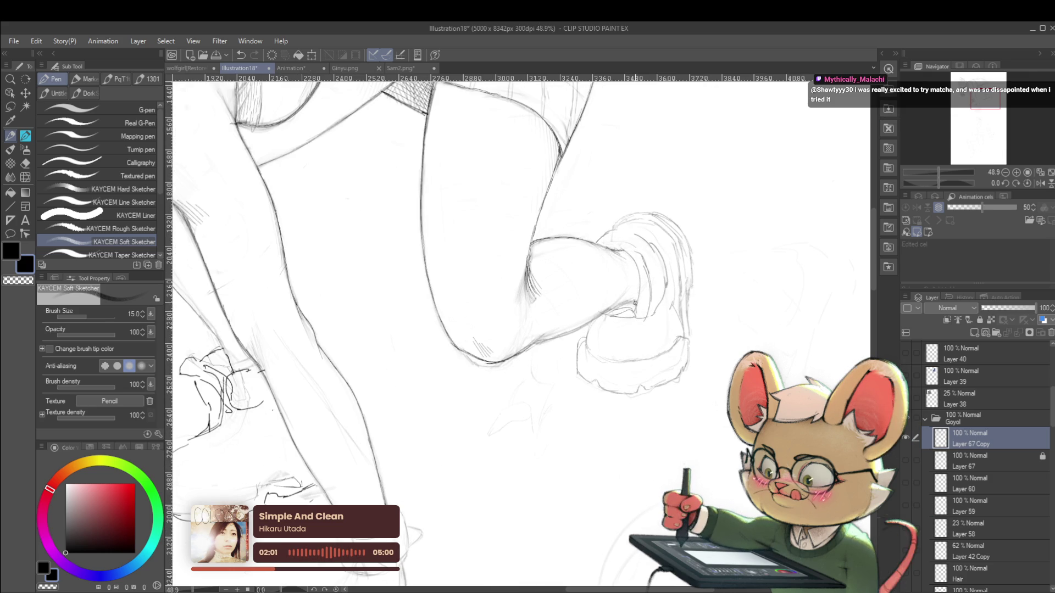
key("bracketleft")
scroll(640, 303, "up", 2)
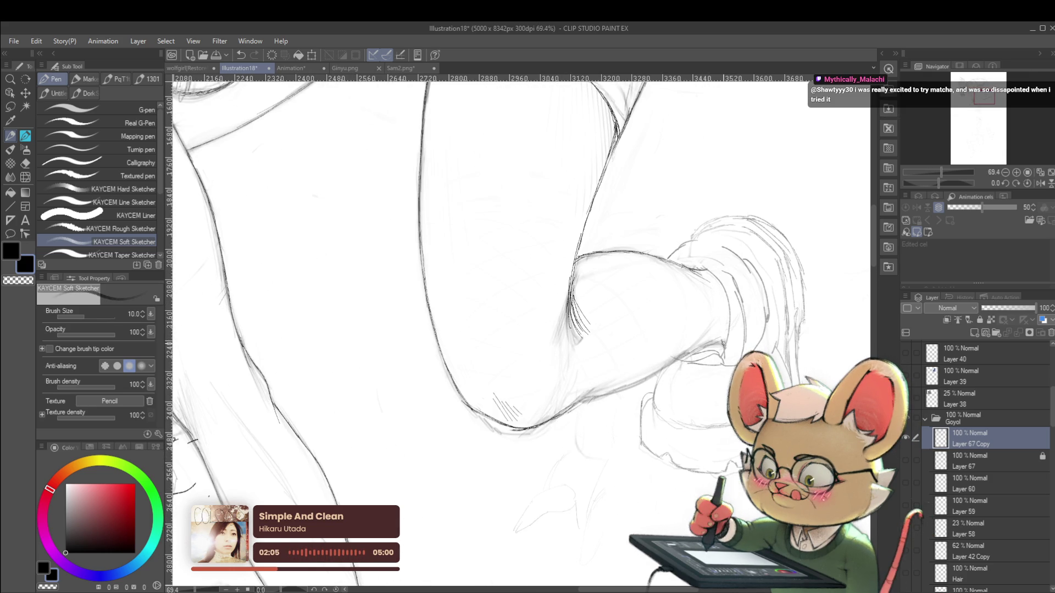
scroll(718, 352, "down", 4)
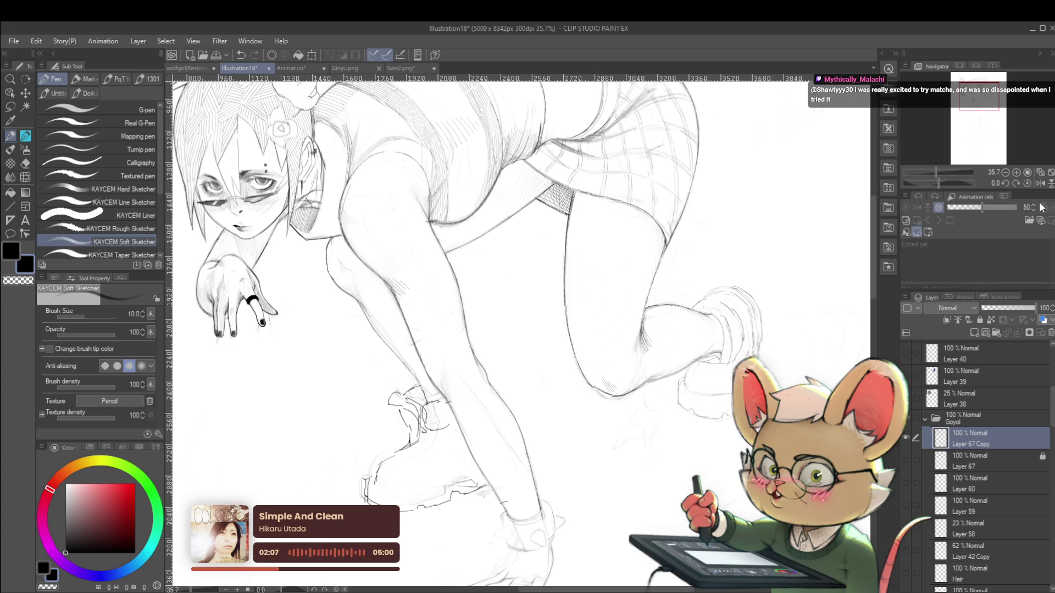
Mirror the canvas to check the pose around the knee and shoe, then unmirror it
left_click(1039, 183)
scroll(585, 338, "down", 2)
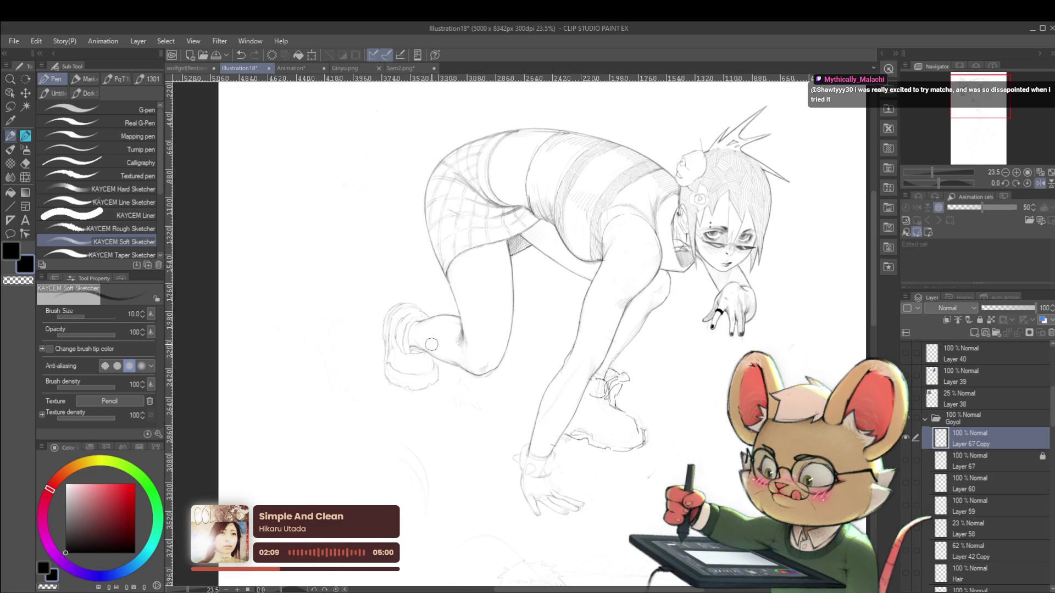
scroll(558, 355, "up", 3)
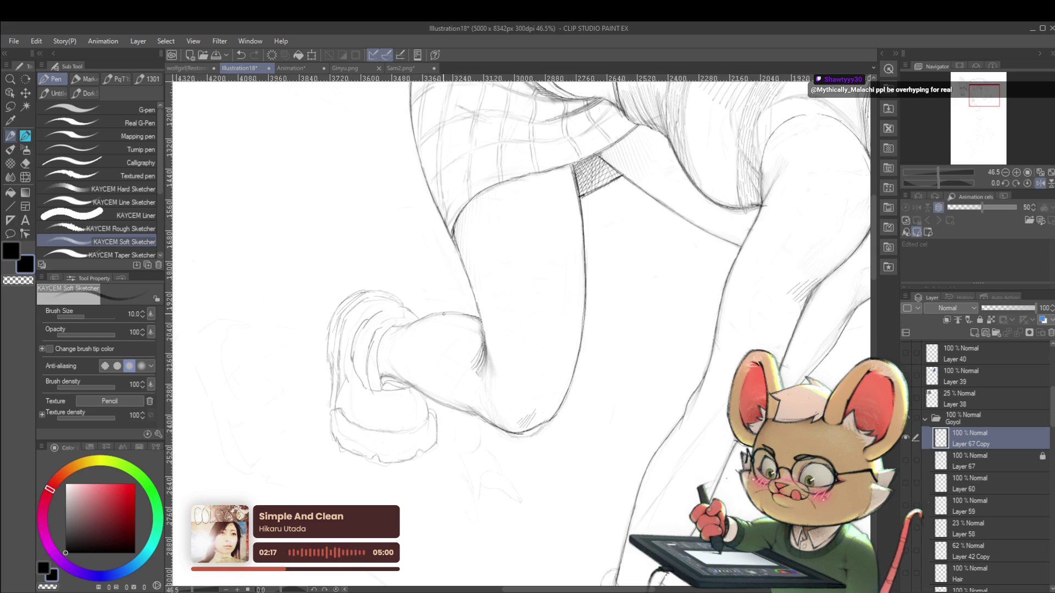
scroll(475, 309, "down", 5)
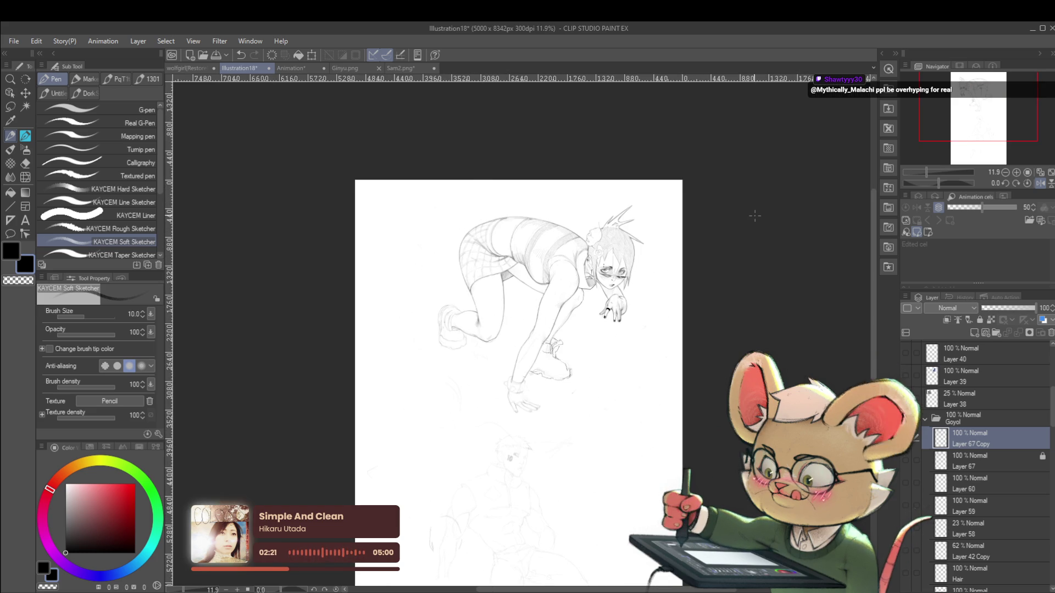
left_click_drag(792, 203, 806, 225)
left_click(1027, 183)
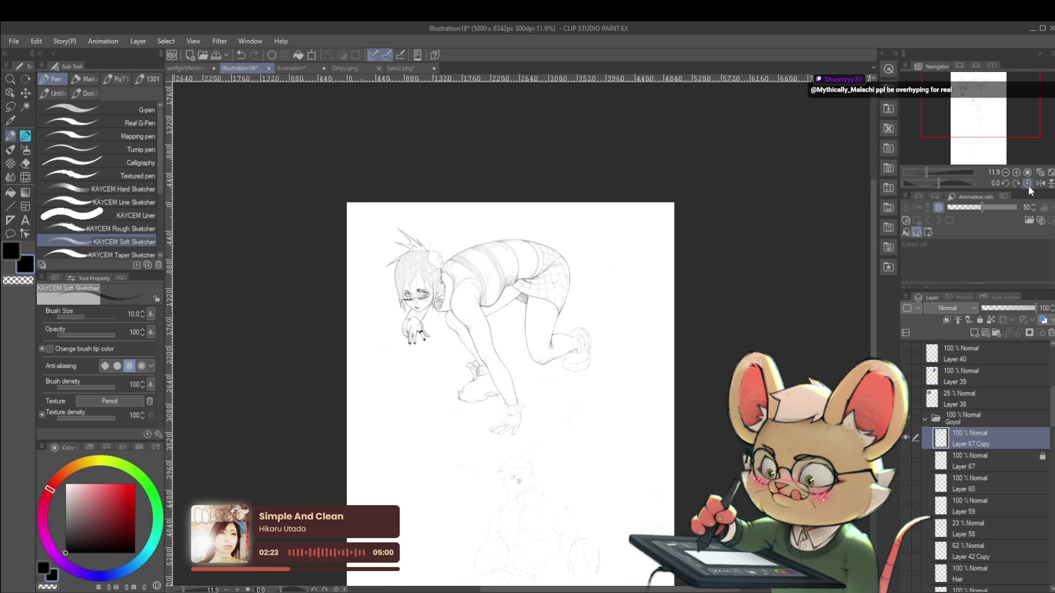
scroll(610, 343, "up", 2)
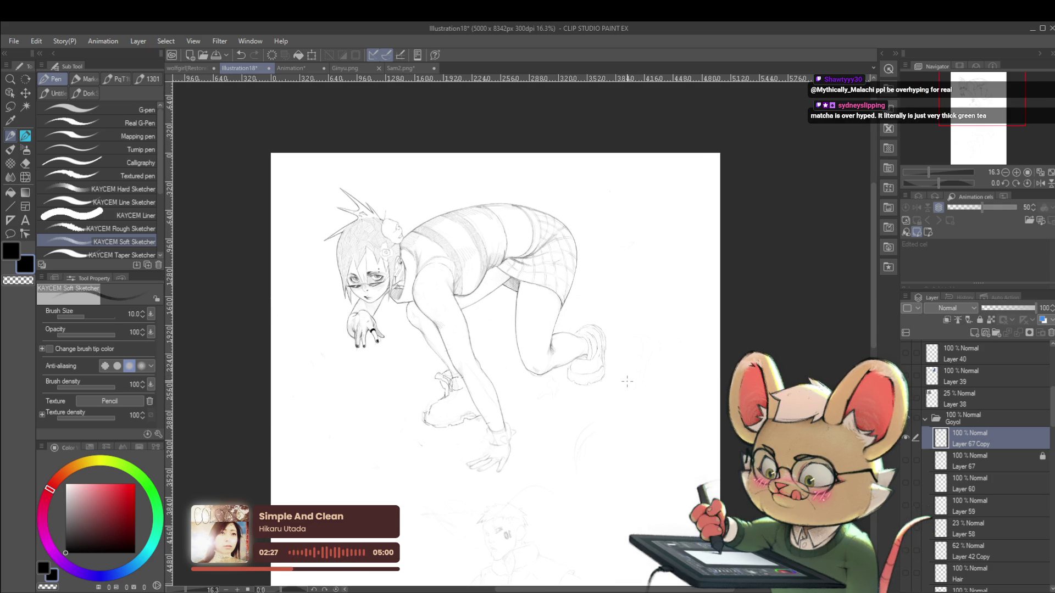
left_click_drag(627, 381, 644, 359)
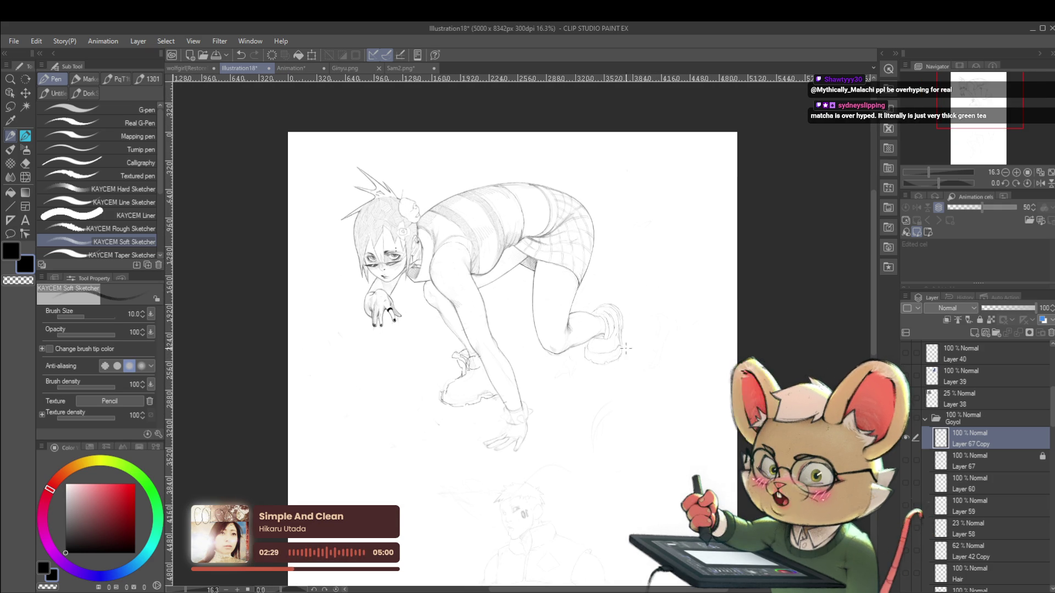
scroll(617, 355, "up", 2)
scroll(610, 329, "up", 2)
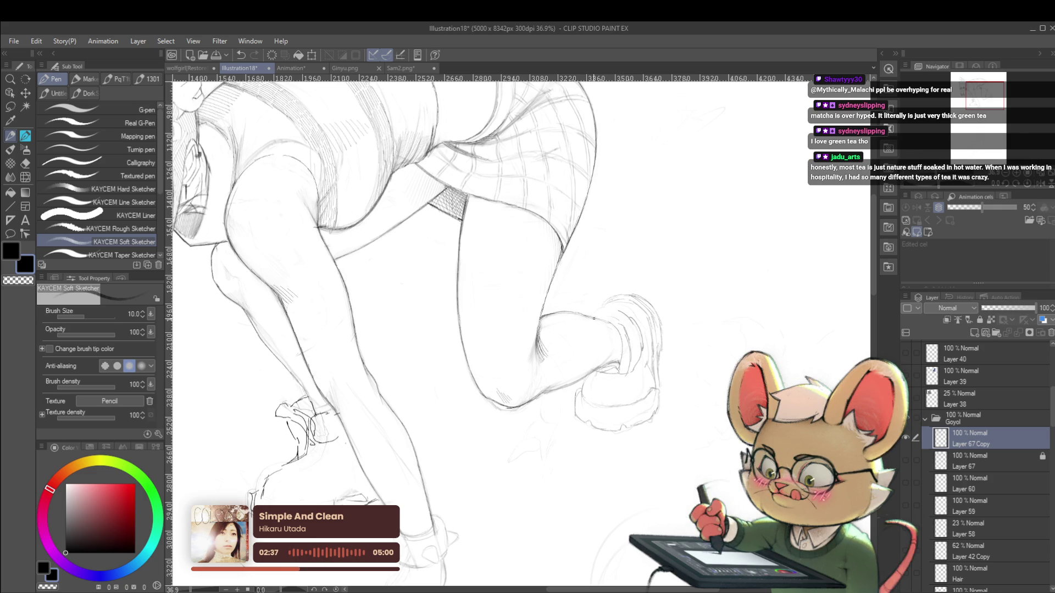
scroll(616, 326, "down", 4)
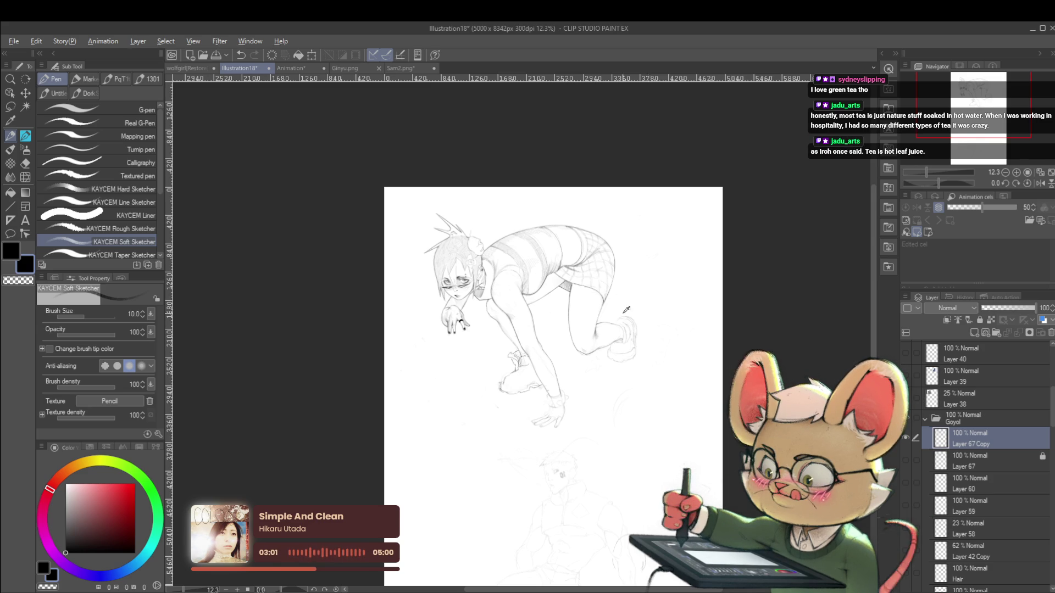
Mirror the canvas and zoom in on the legs and rear shoe to recheck the pose
scroll(641, 302, "up", 4)
left_click_drag(610, 315, 624, 329)
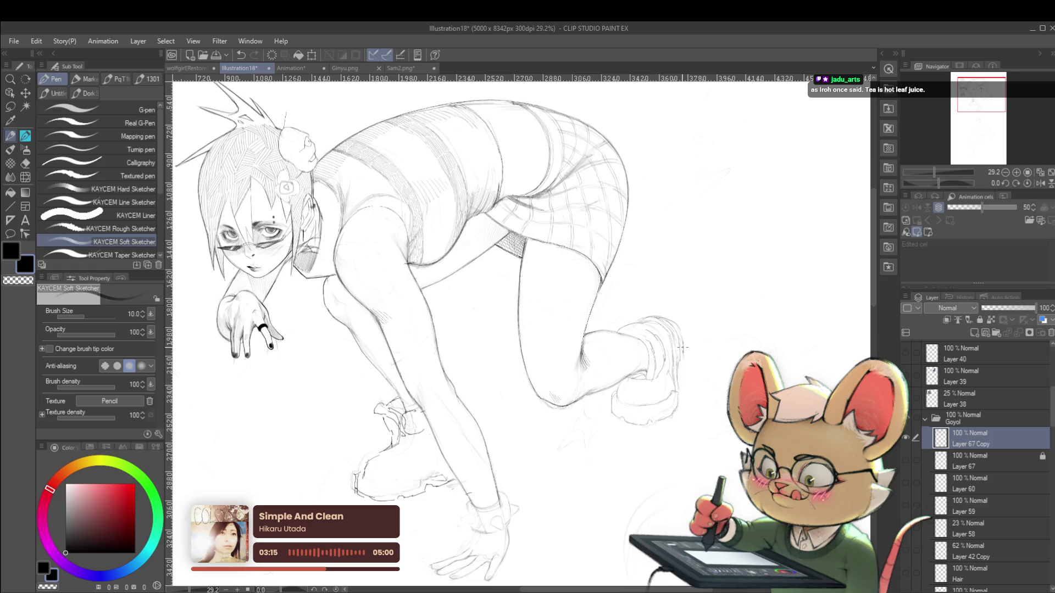
scroll(683, 355, "down", 4)
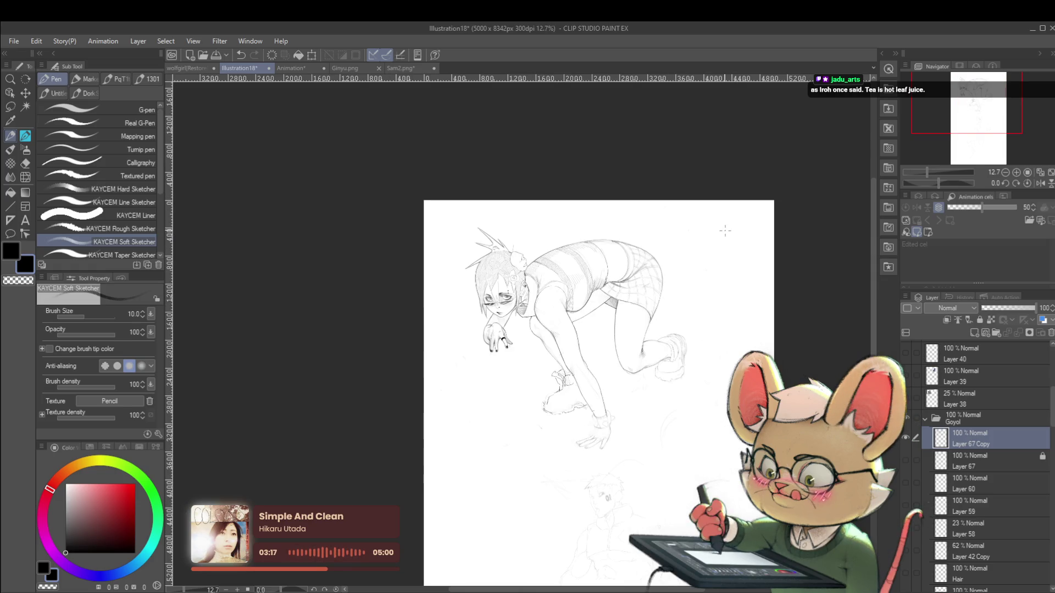
scroll(714, 369, "up", 4)
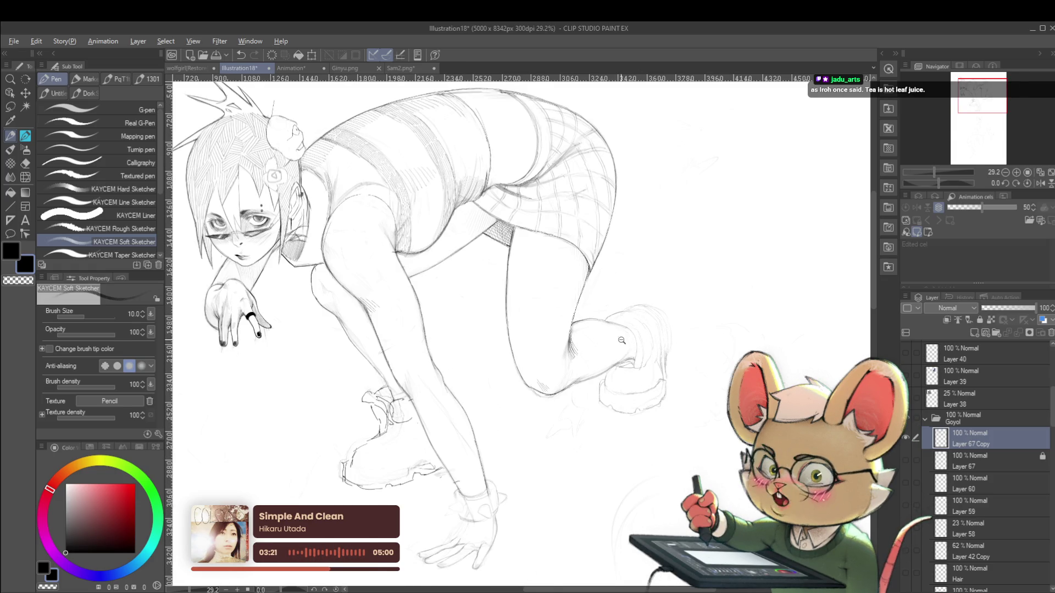
scroll(624, 311, "up", 2)
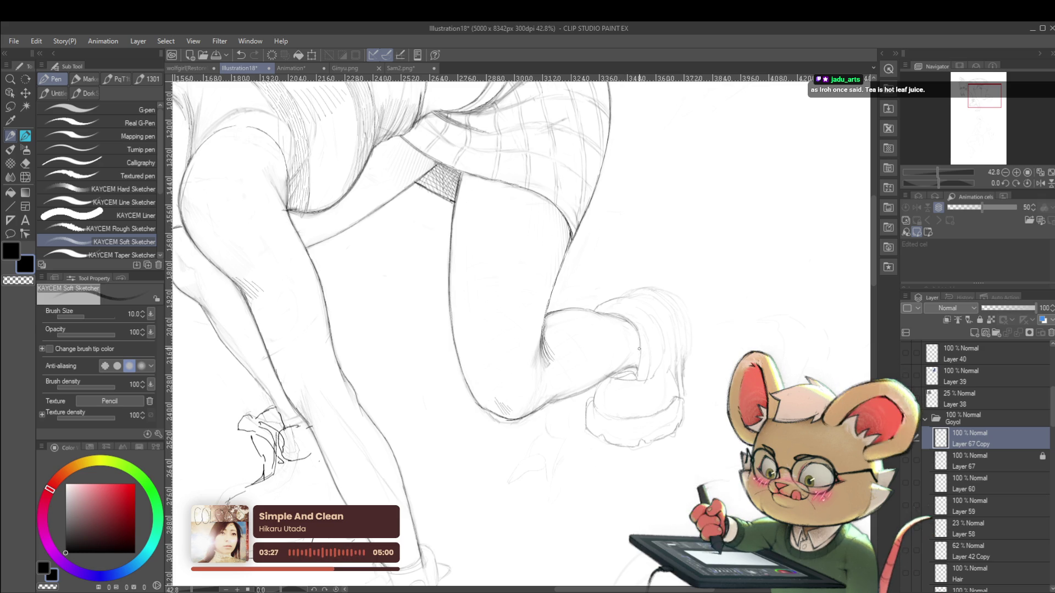
scroll(657, 340, "down", 5)
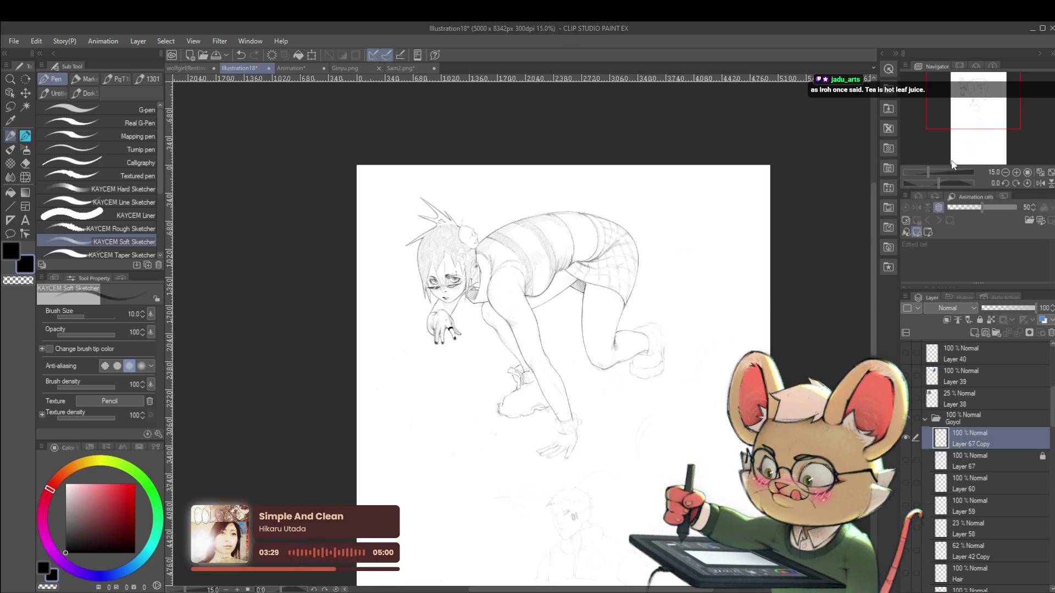
left_click(1040, 184)
left_click_drag(928, 172, 937, 172)
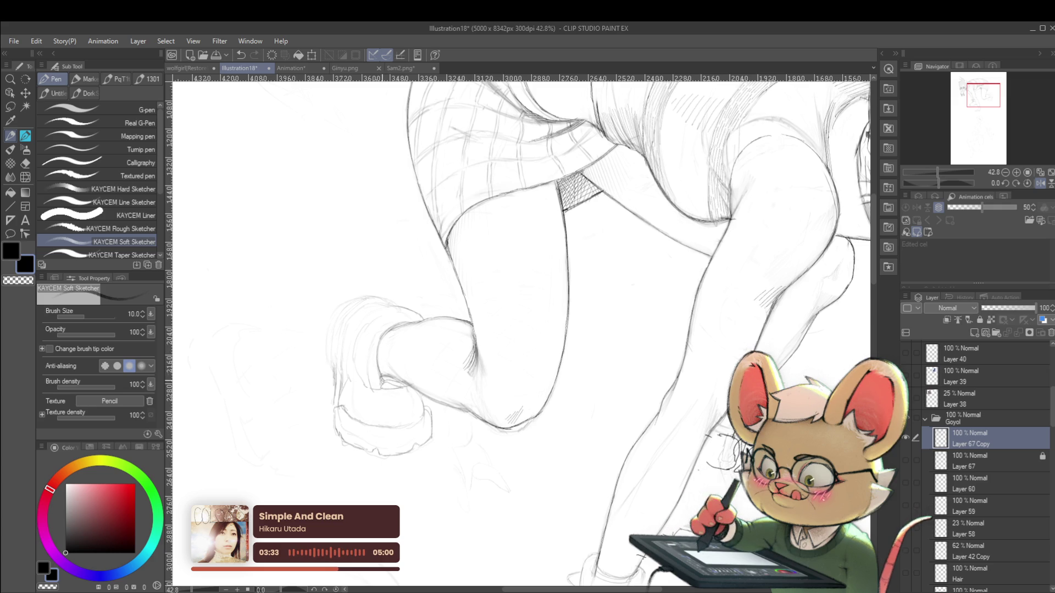
scroll(394, 327, "down", 5)
scroll(561, 425, "up", 4)
scroll(561, 425, "up", 1)
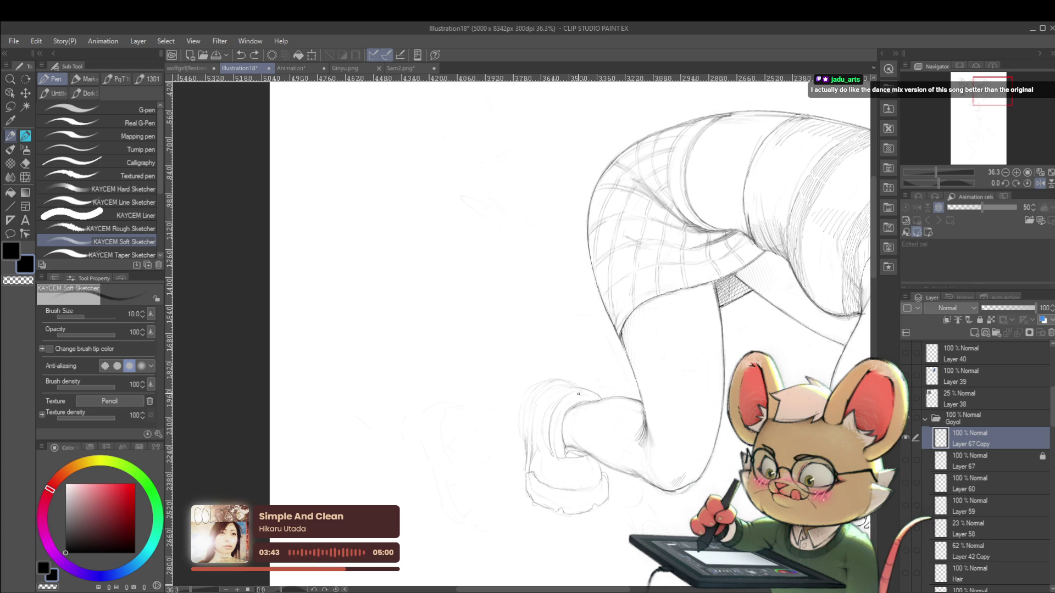
scroll(595, 379, "down", 5)
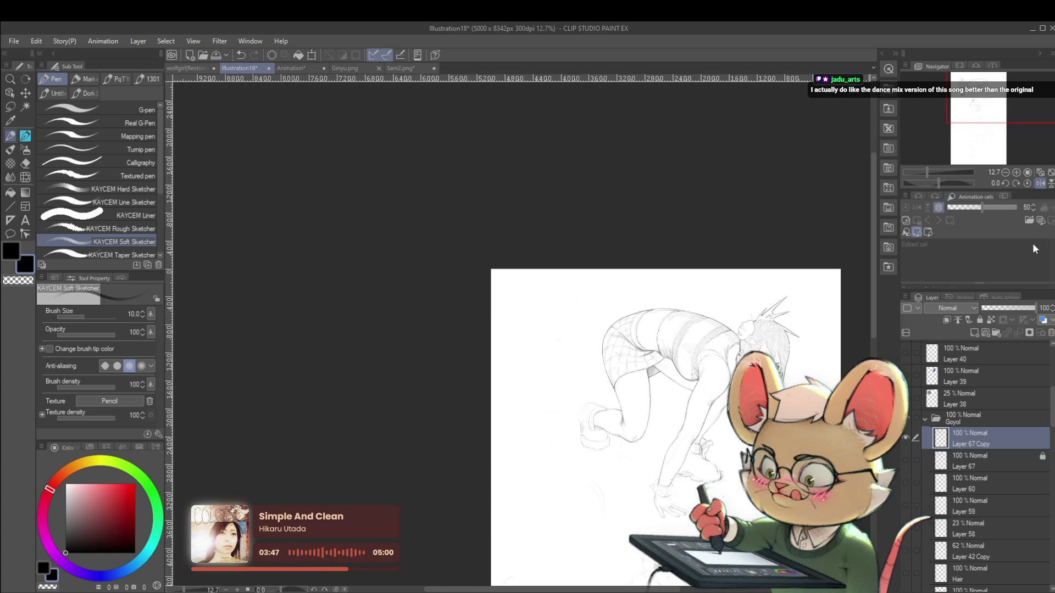
Unmirror the view, centre the rear shoe, and draw a short stroke on its upper-right edge
left_click(1040, 183)
left_click_drag(609, 413, 746, 322)
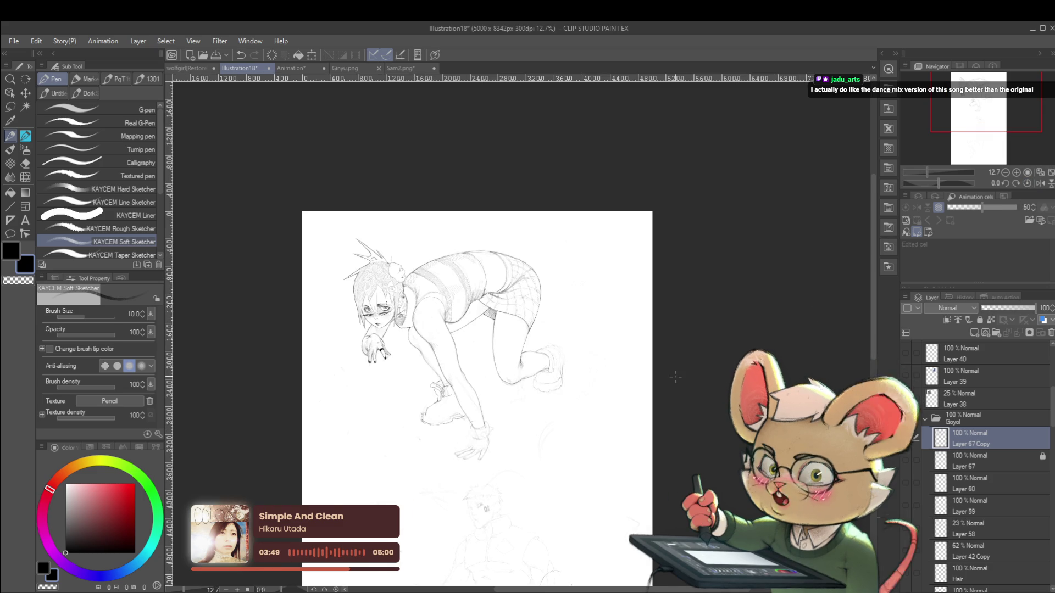
mouse_move(690, 361)
left_mouse_down()
mouse_move(714, 328)
mouse_move(746, 312)
left_mouse_up()
scroll(632, 259, "up", 5)
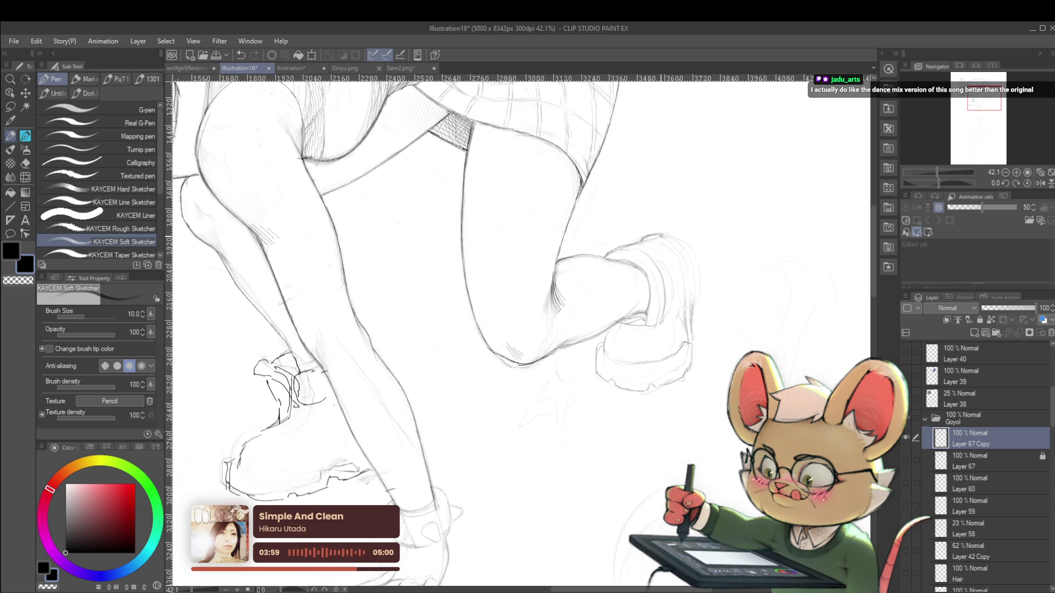
left_click_drag(701, 275, 569, 291)
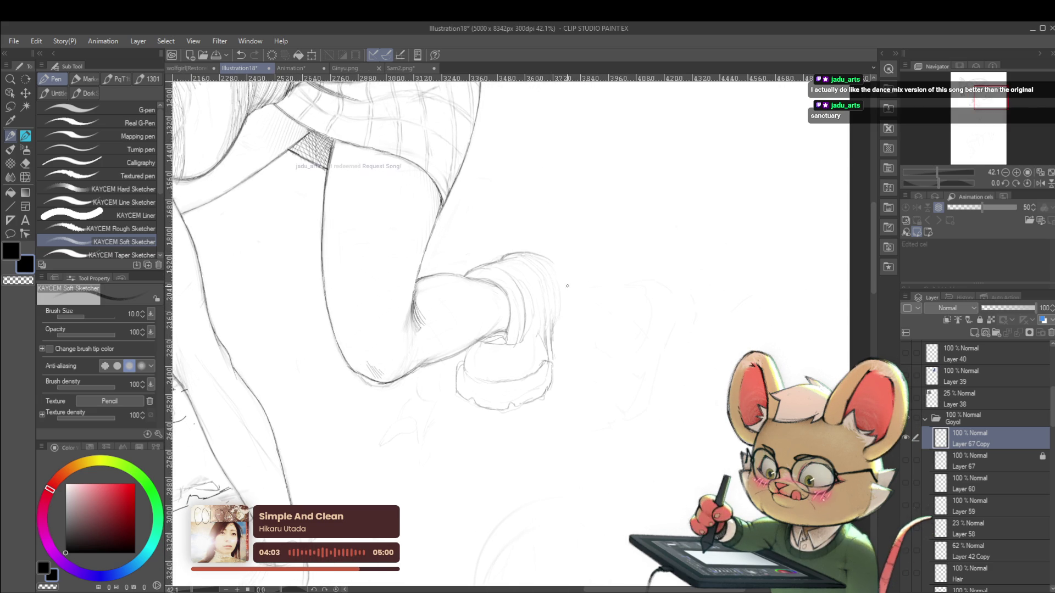
left_click_drag(559, 279, 559, 290)
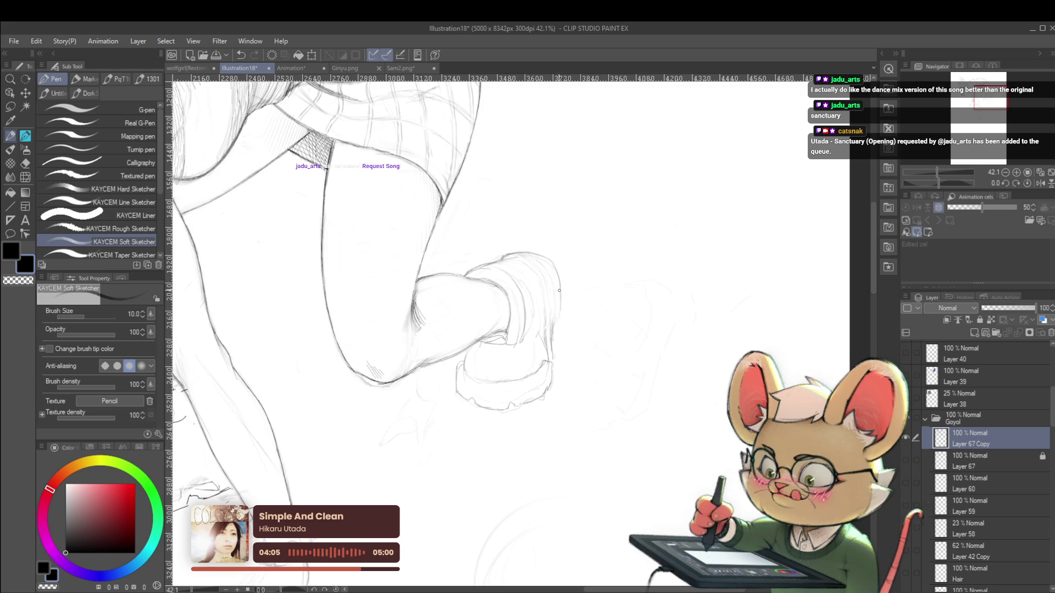
scroll(551, 329, "down", 5)
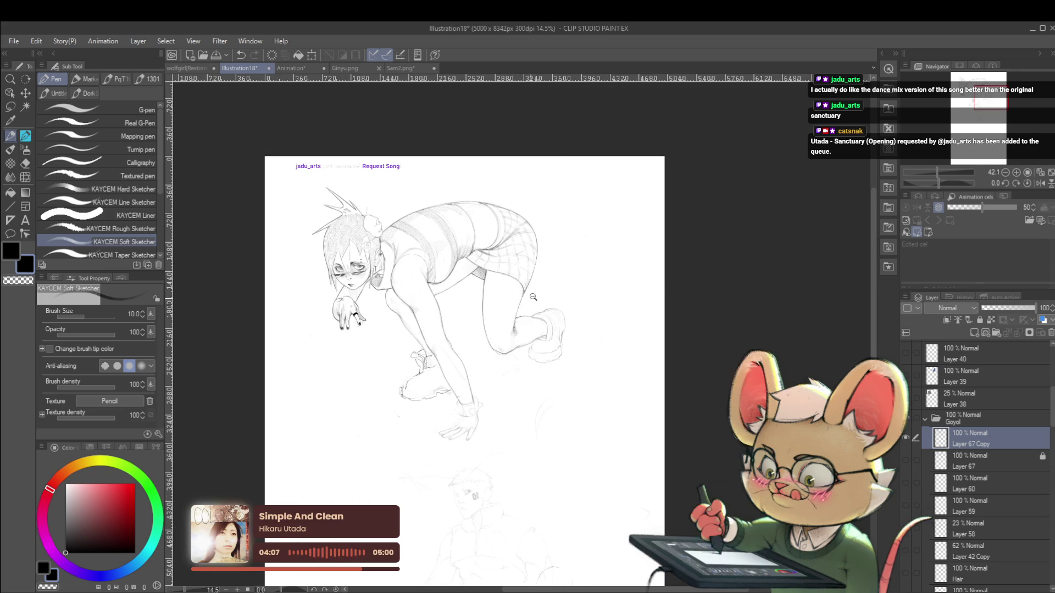
Flip the view horizontally in the Navigator and zoom in on the rear thigh and shoe
left_click(1039, 184)
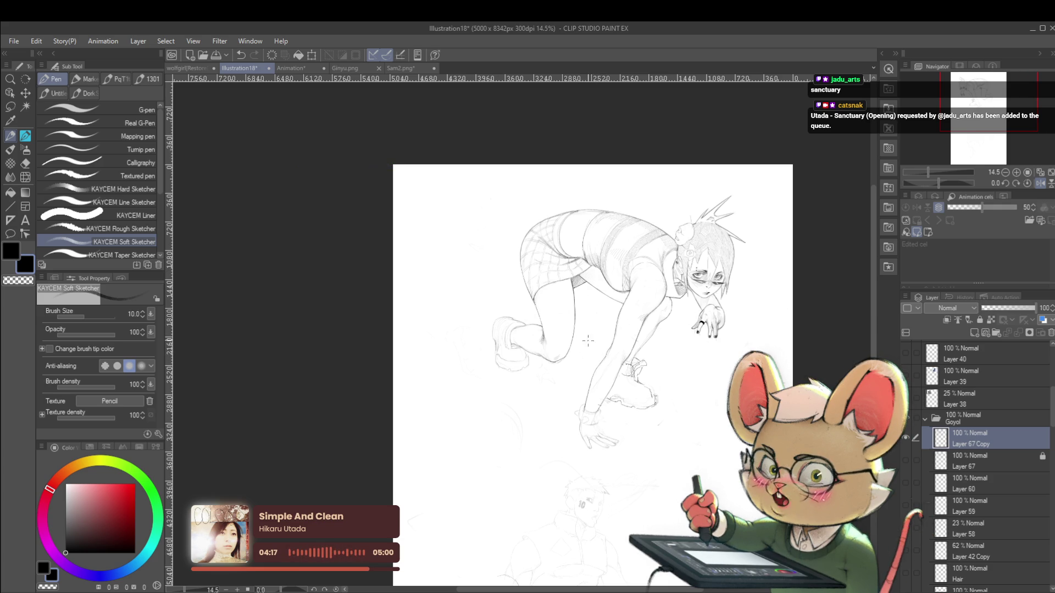
scroll(584, 330, "down", 1)
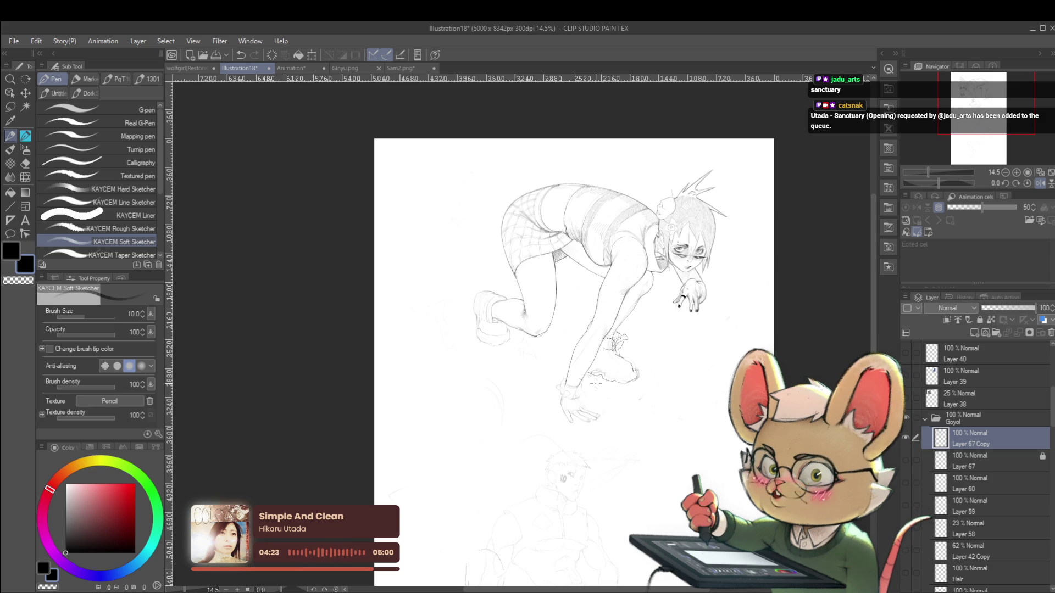
scroll(562, 259, "up", 5)
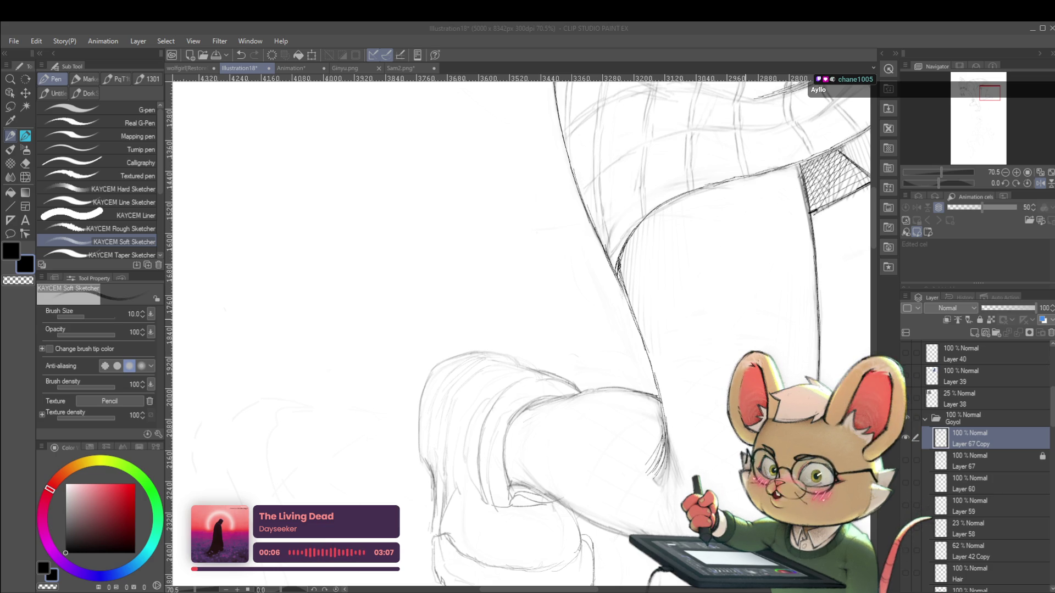
Zoom and pan around the rear shoe, then zoom out to fit the whole mirrored figure
scroll(548, 335, "down", 5)
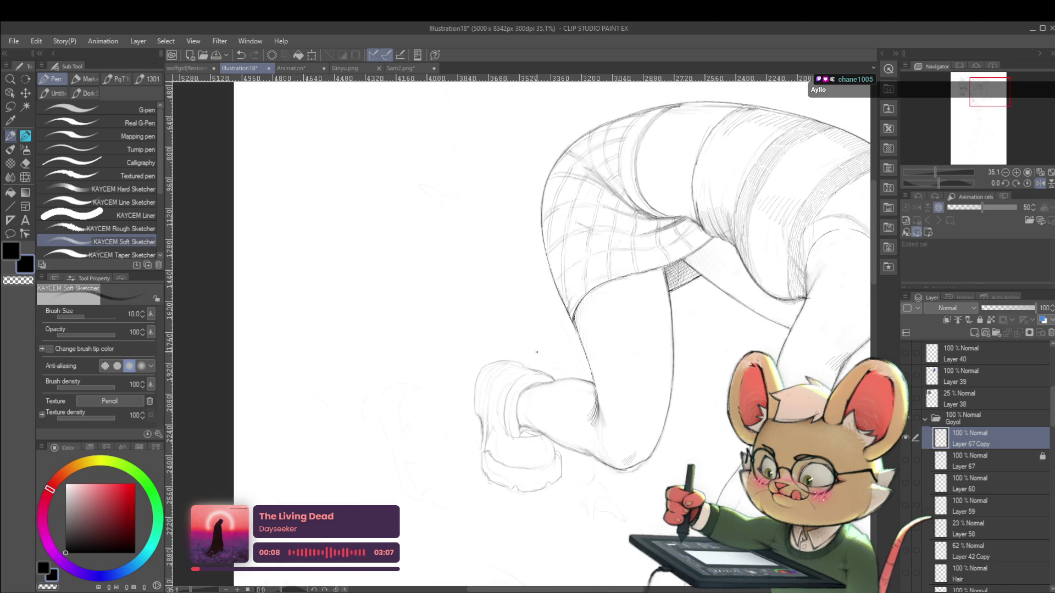
scroll(548, 335, "up", 4)
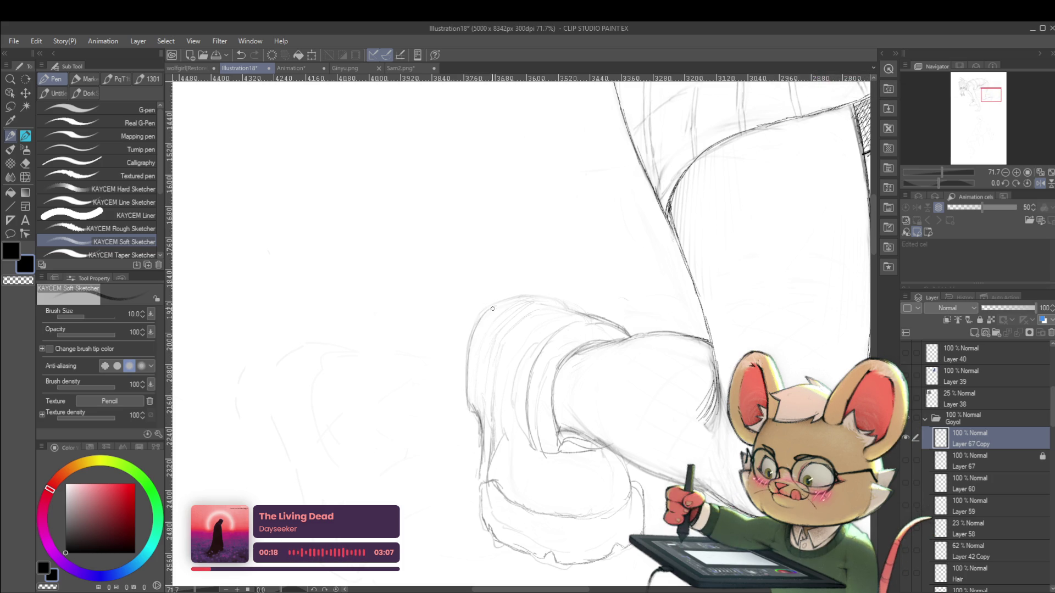
left_click_drag(488, 310, 440, 303)
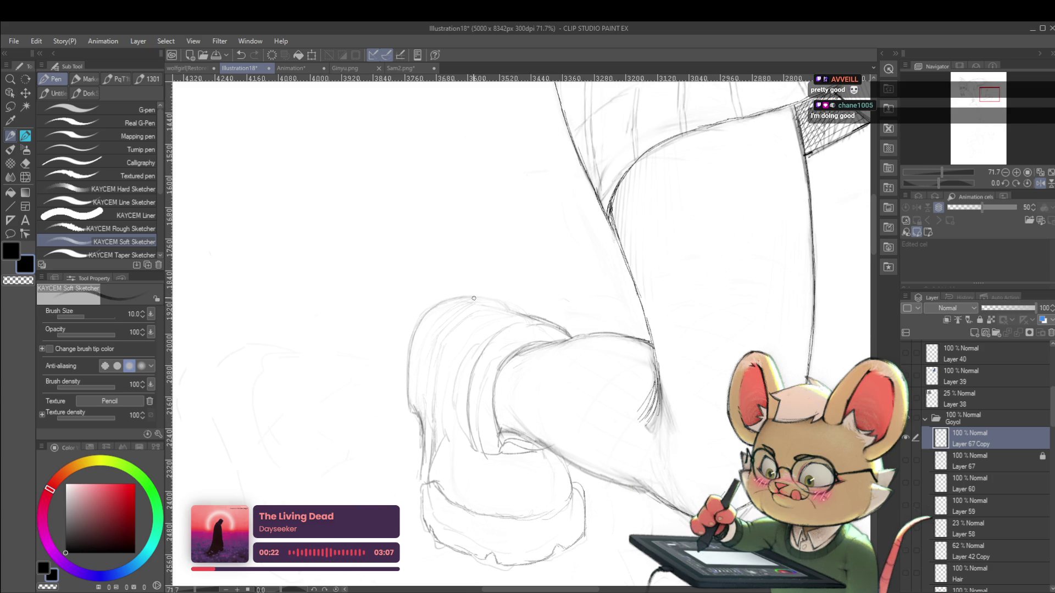
scroll(500, 307, "down", 5)
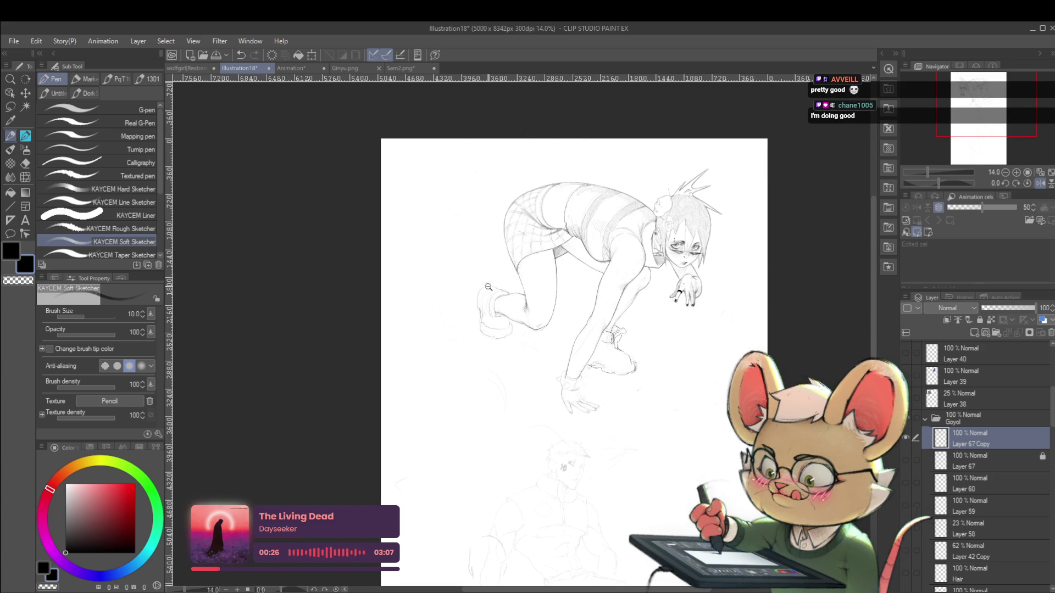
scroll(495, 281, "up", 4)
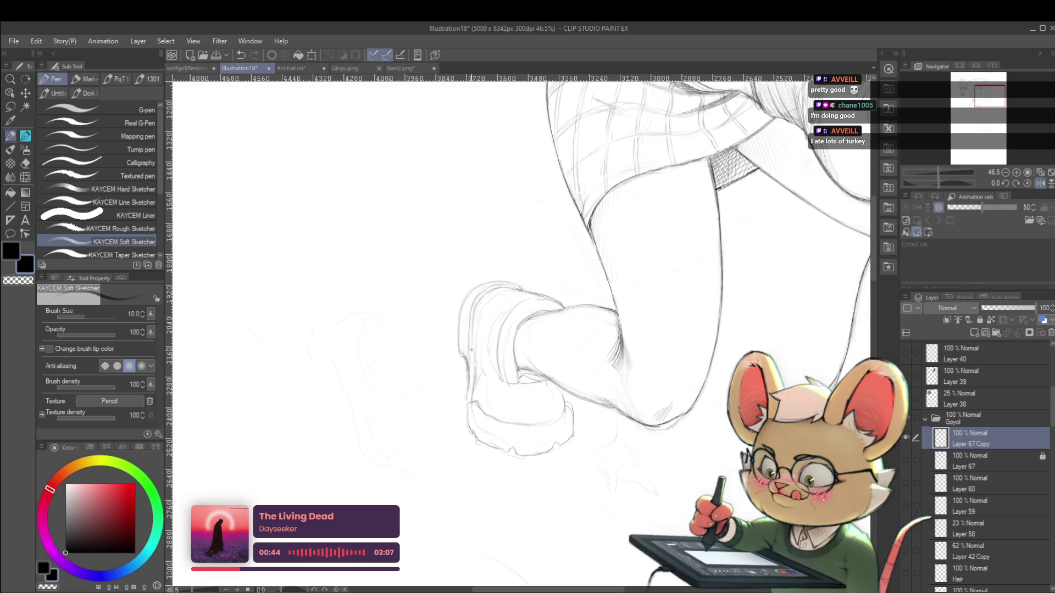
scroll(506, 311, "down", 5)
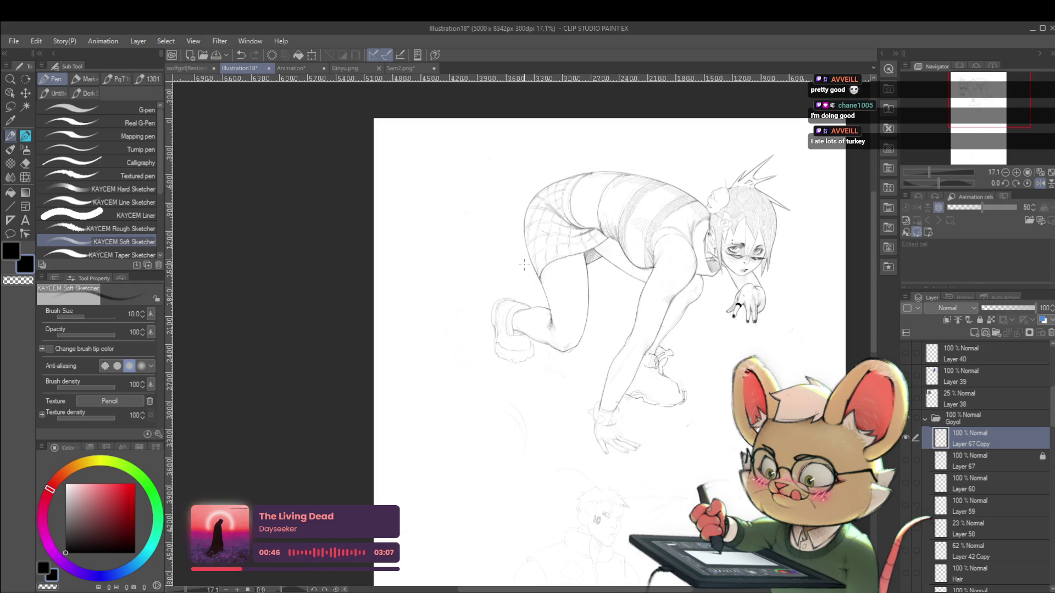
Flip the canvas back to normal and zoom in on the knee and rear shoe
left_click(1040, 184)
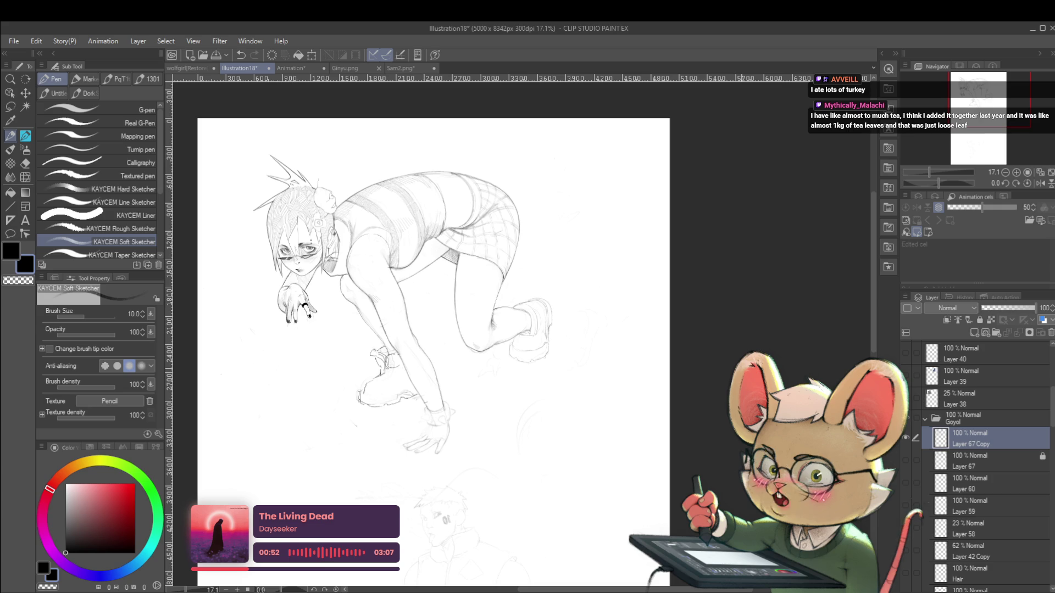
left_click_drag(552, 328, 571, 341)
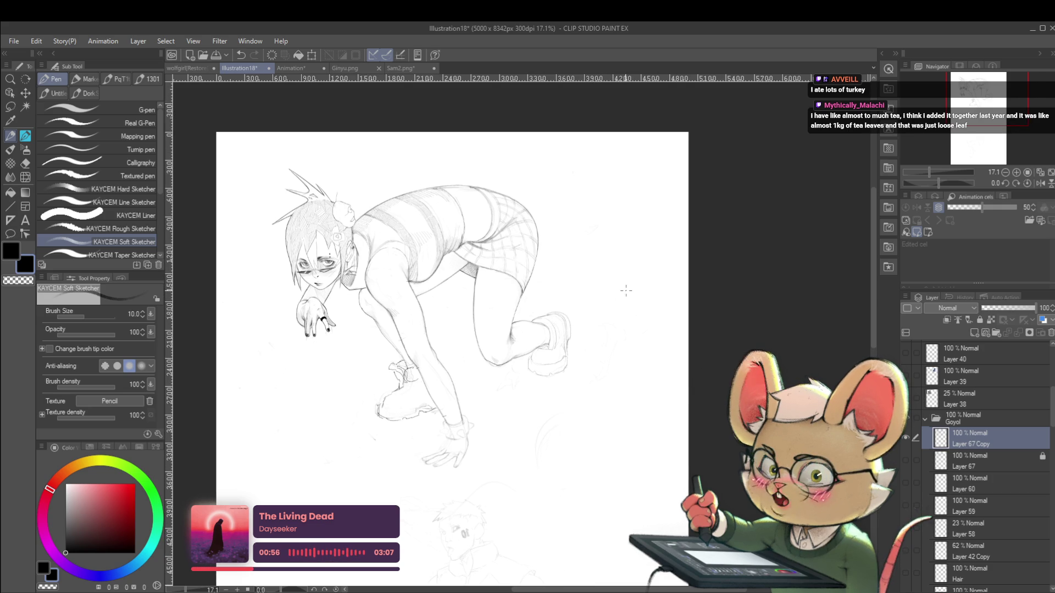
left_click_drag(625, 282, 684, 292)
scroll(684, 291, "up", 5)
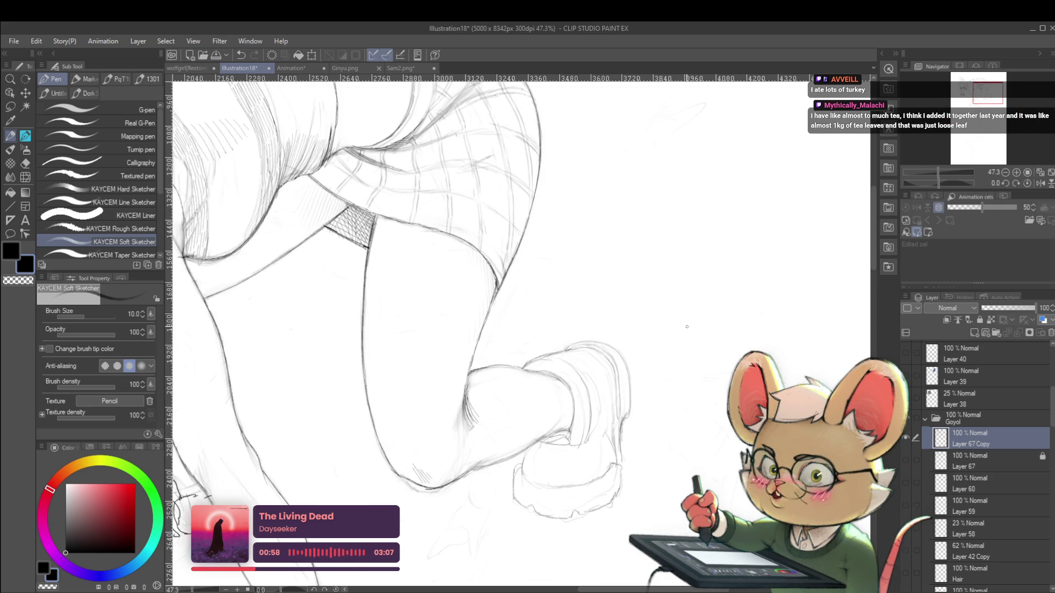
scroll(588, 322, "up", 2)
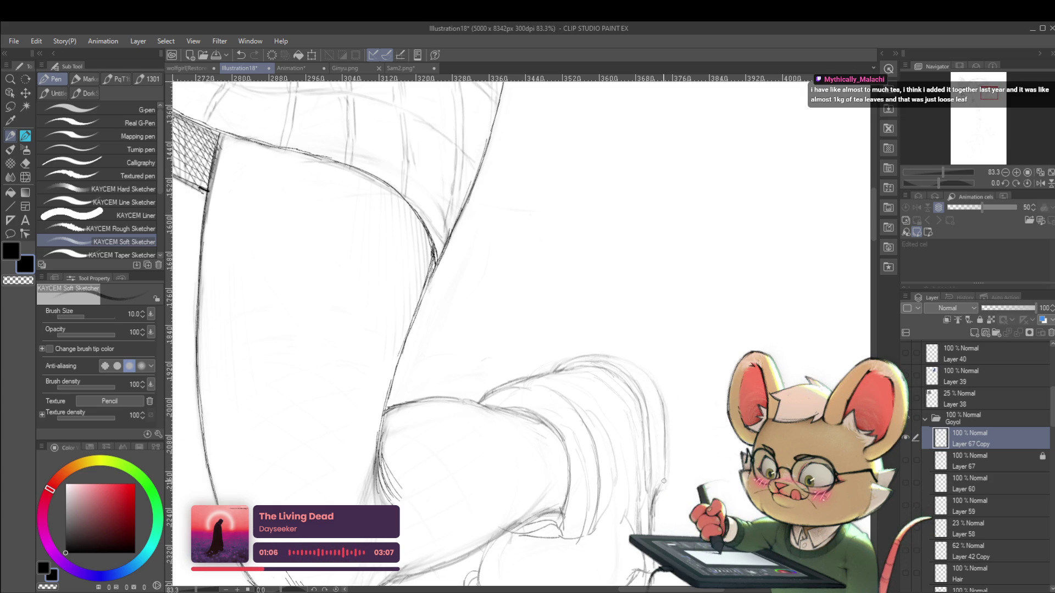
Review the rear shoe, shorts and torso at varying zoom, then switch to the Pencil sub tool
scroll(708, 301, "down", 2)
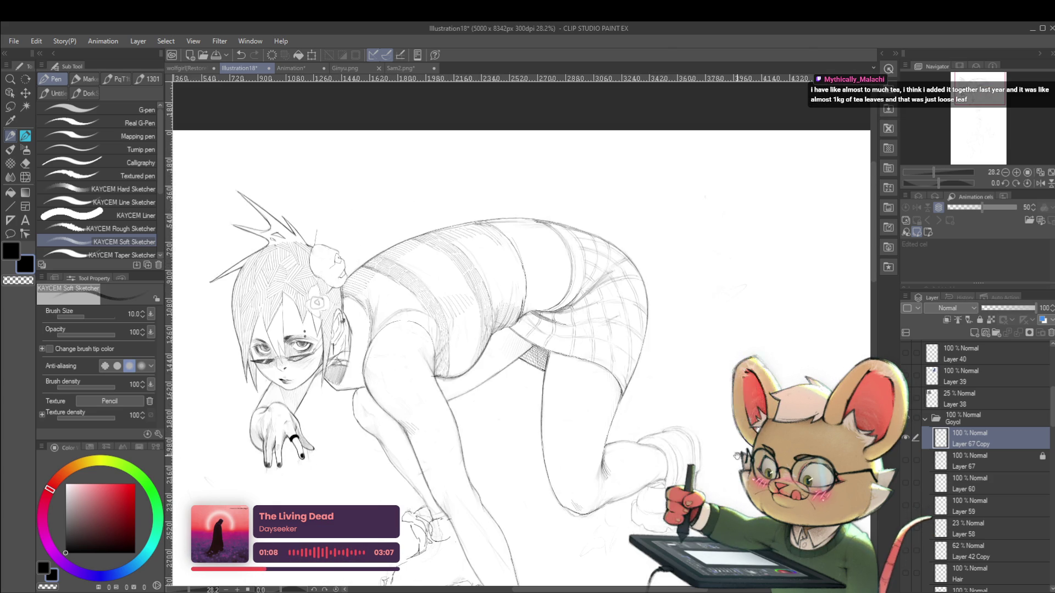
scroll(709, 302, "down", 2)
scroll(709, 301, "down", 1)
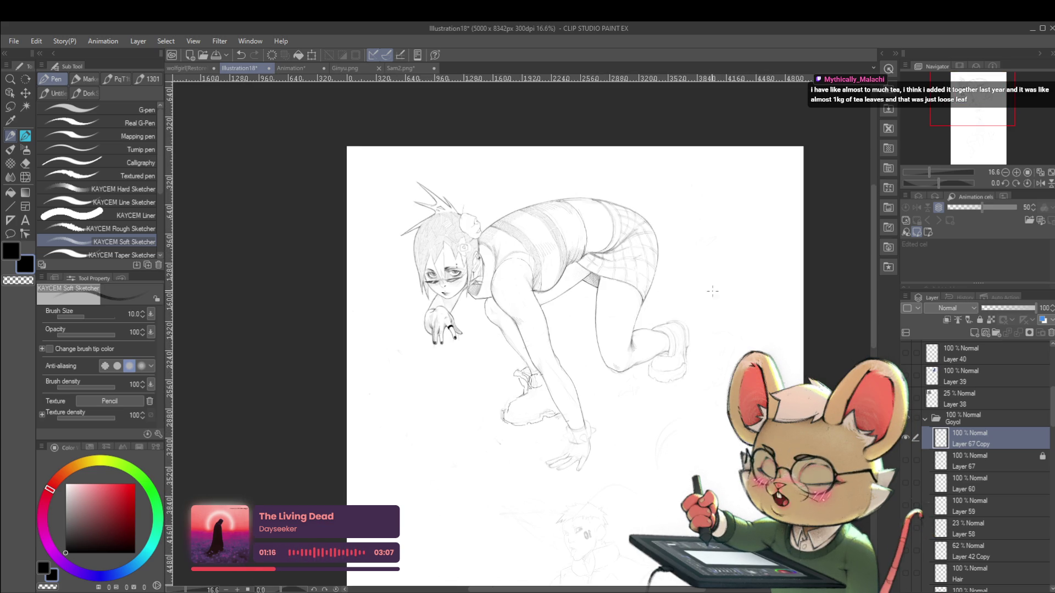
scroll(687, 338, "up", 5)
scroll(672, 294, "up", 2)
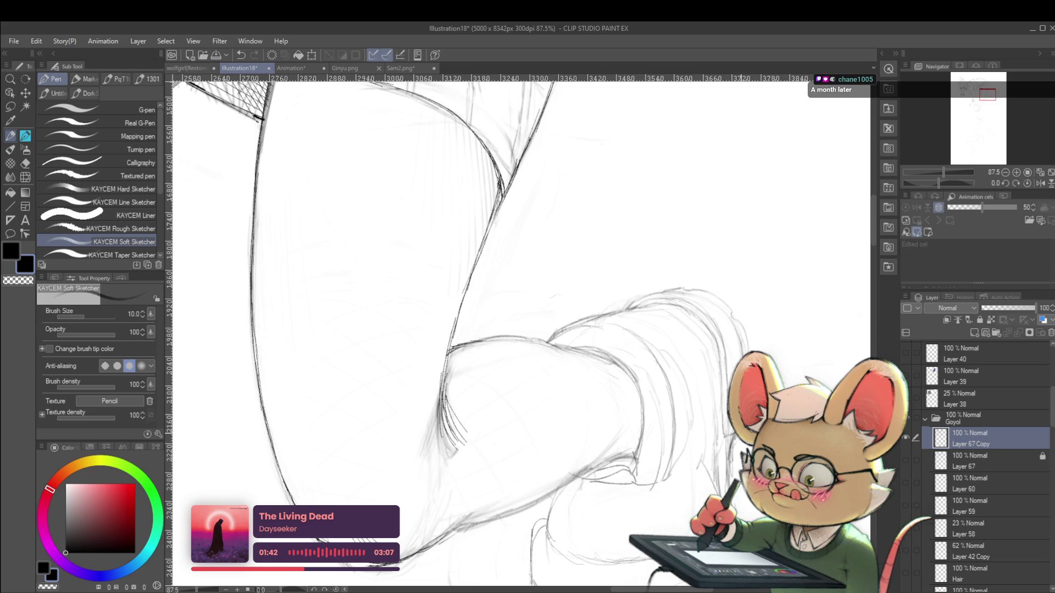
scroll(519, 330, "down", 5)
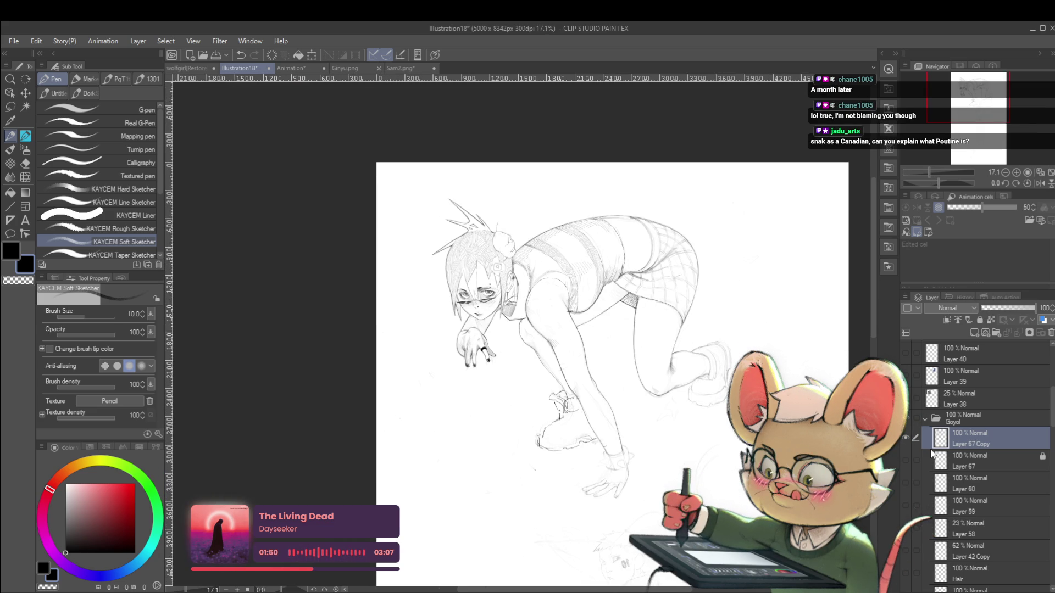
scroll(769, 247, "up", 1)
scroll(769, 247, "up", 1)
left_click_drag(701, 327, 652, 360)
key("p")
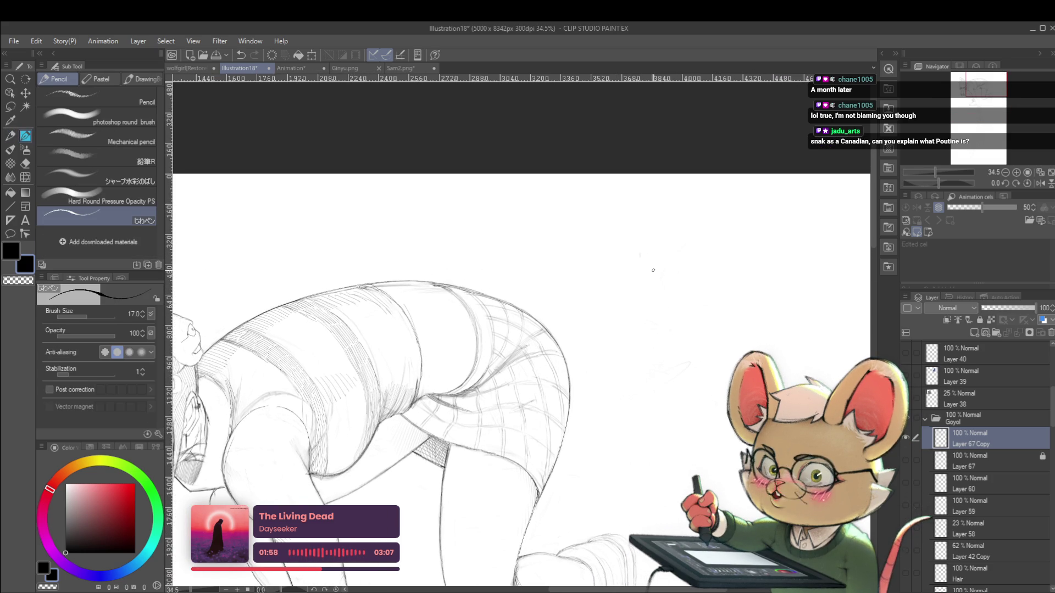
scroll(653, 275, "up", 1)
left_click_drag(628, 268, 630, 285)
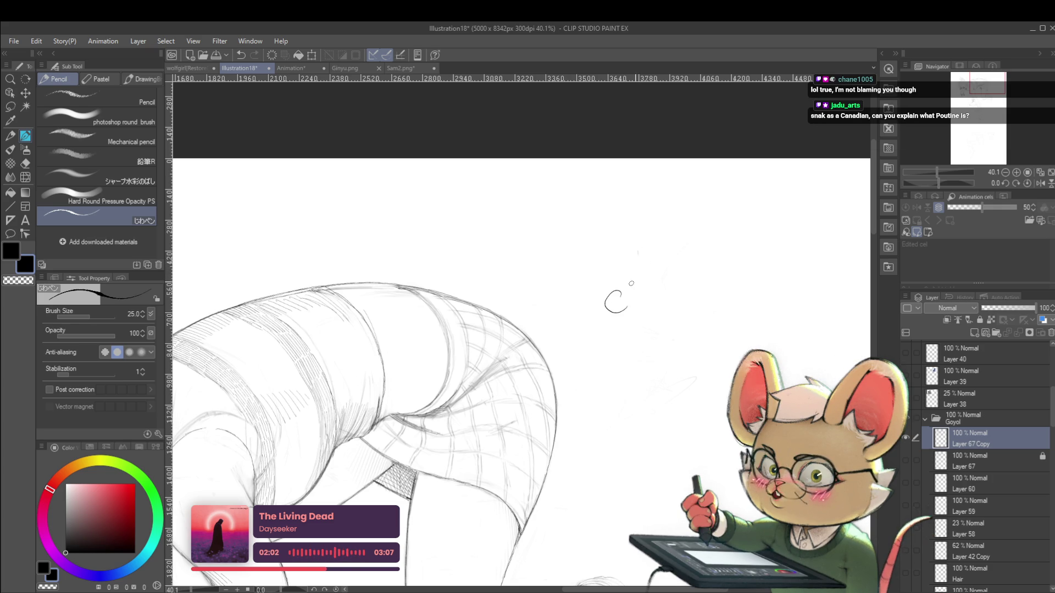
left_click_drag(630, 295, 643, 310)
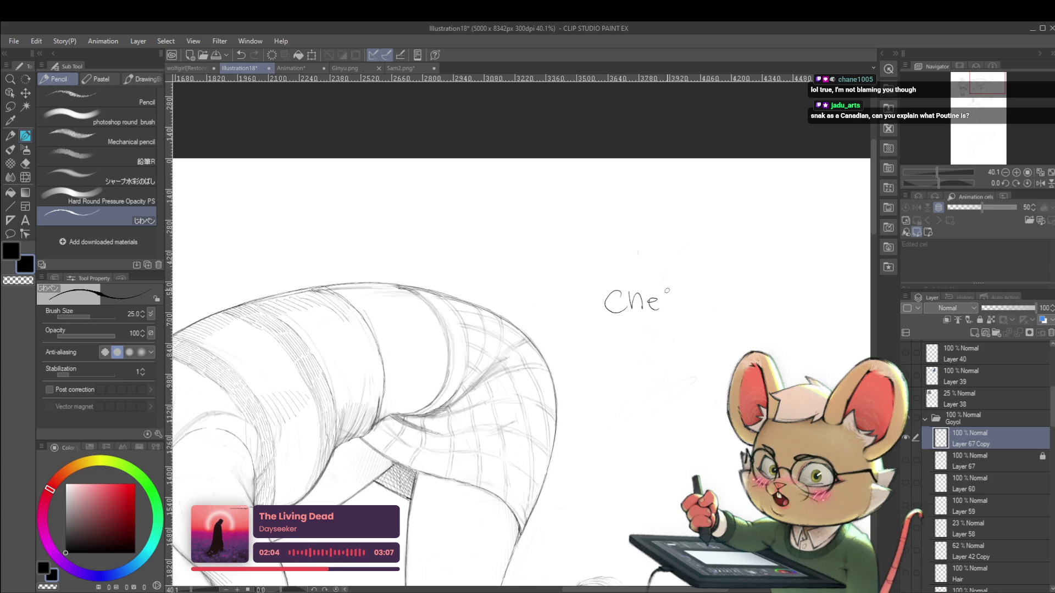
mouse_move(694, 305)
left_mouse_down()
mouse_move(704, 312)
mouse_move(631, 307)
mouse_move(655, 312)
mouse_move(699, 287)
mouse_move(706, 307)
left_mouse_up()
left_click_drag(709, 294, 692, 281)
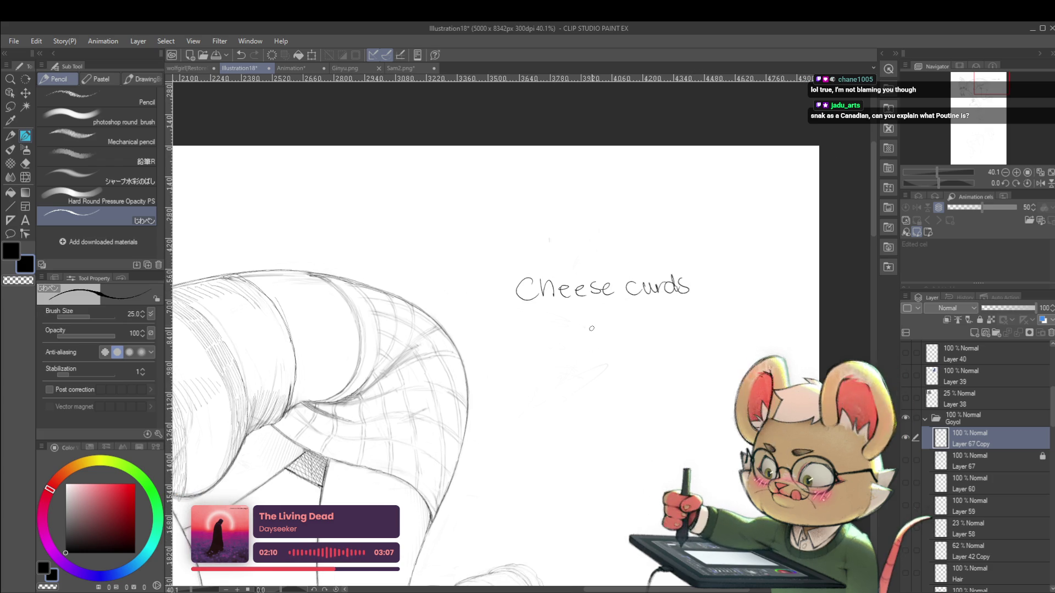
left_click_drag(594, 322, 594, 333)
left_click_drag(588, 329, 602, 328)
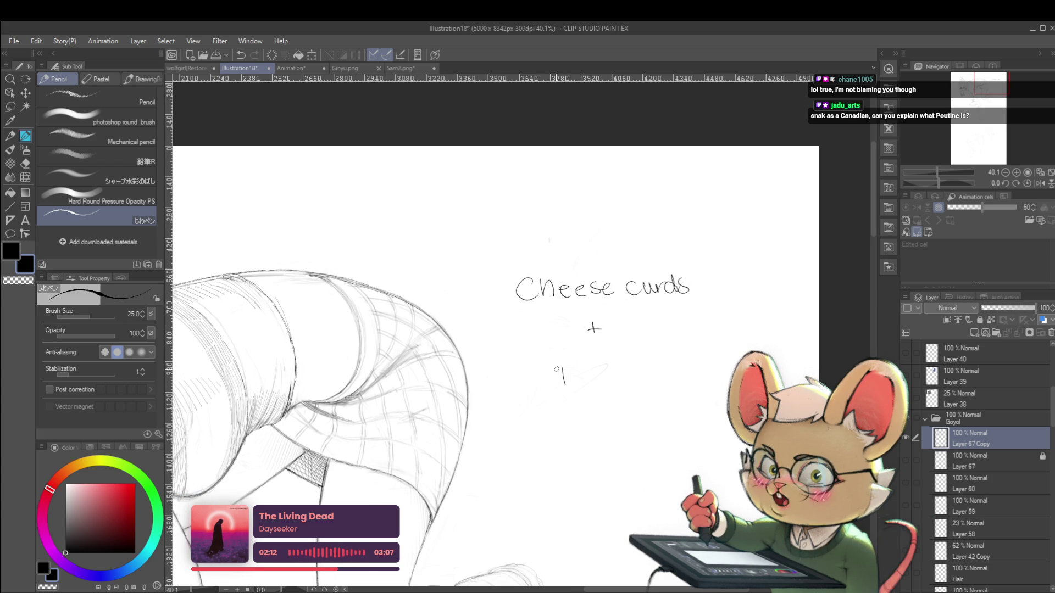
left_click_drag(557, 377, 571, 375)
mouse_move(574, 385)
left_mouse_down()
mouse_move(585, 372)
mouse_move(611, 383)
mouse_move(646, 315)
left_mouse_up()
mouse_move(592, 369)
left_mouse_down()
mouse_move(572, 422)
mouse_move(587, 413)
mouse_move(598, 423)
left_mouse_up()
left_click_drag(602, 414, 628, 435)
scroll(641, 377, "down", 3)
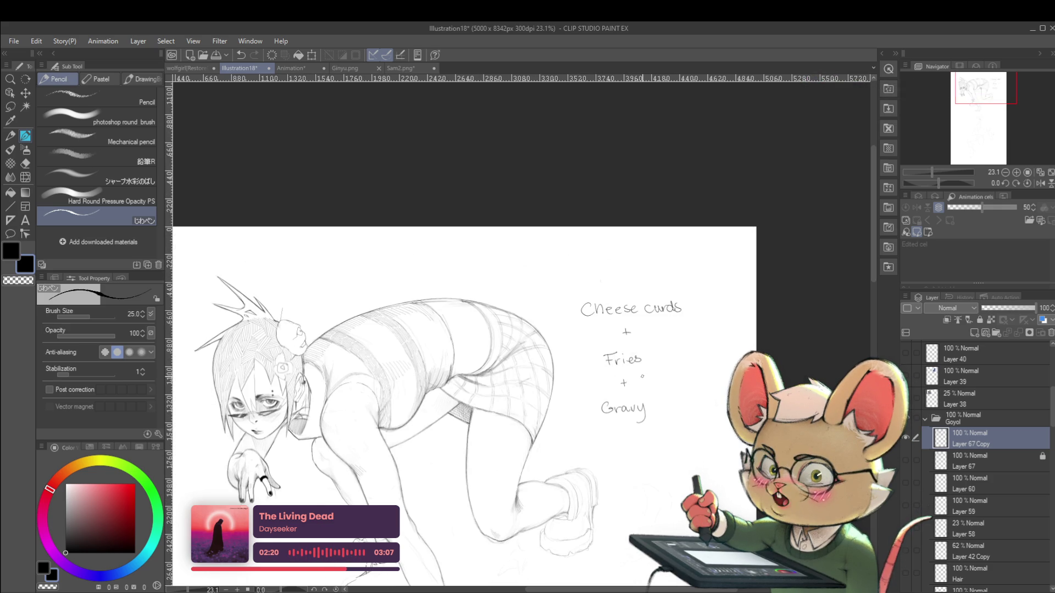
left_click_drag(566, 294, 572, 439)
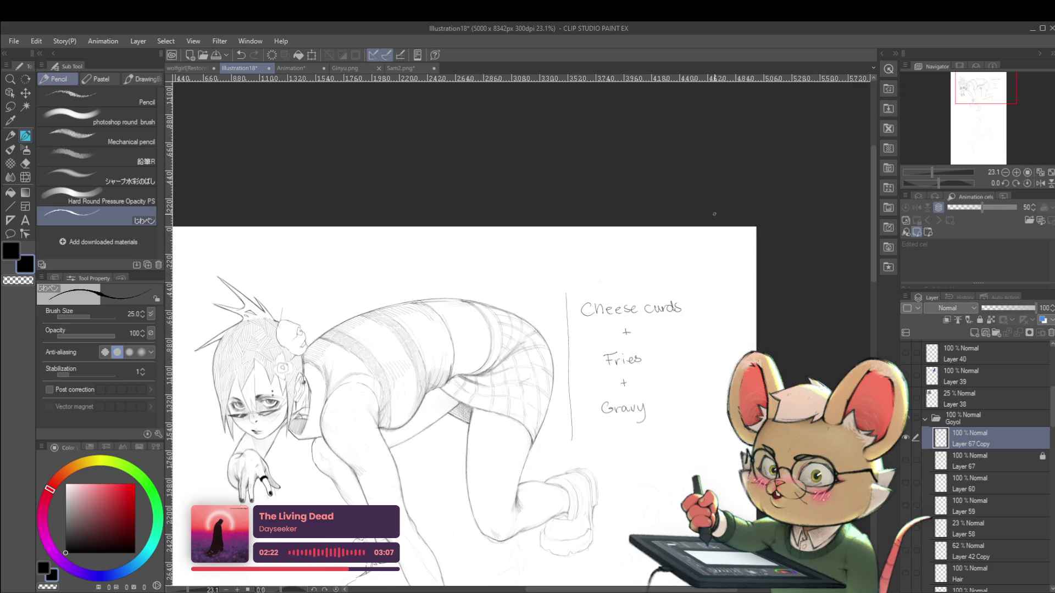
left_click_drag(689, 292, 686, 432)
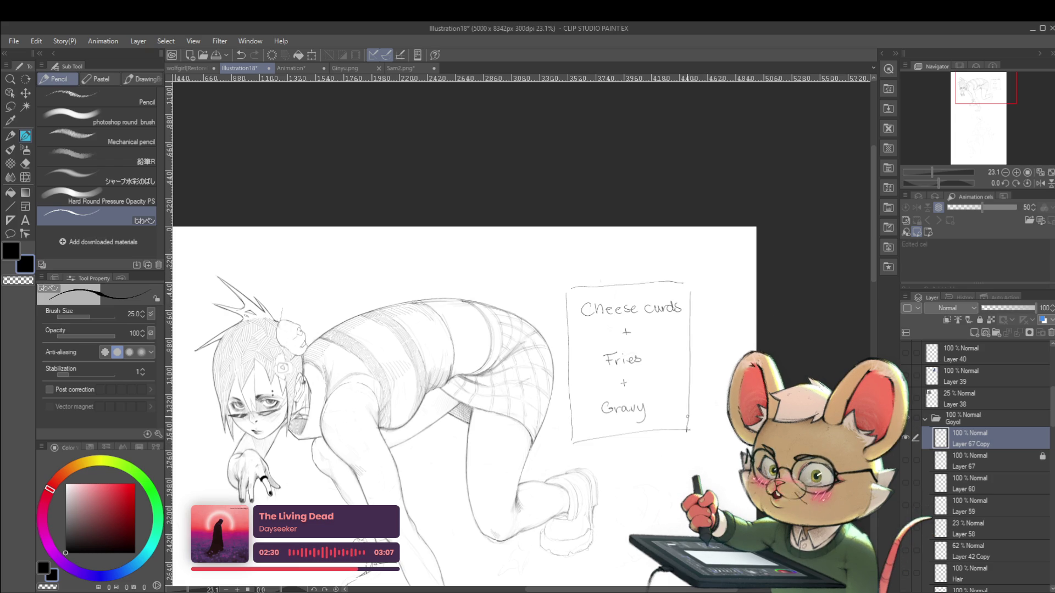
key("ctrl+z")
key("ctrl+z")
key("ctrl+z")
key("ctrl+z")
key("ctrl+z")
key("ctrl+z")
key("ctrl+z")
key("ctrl+z")
key("ctrl+z")
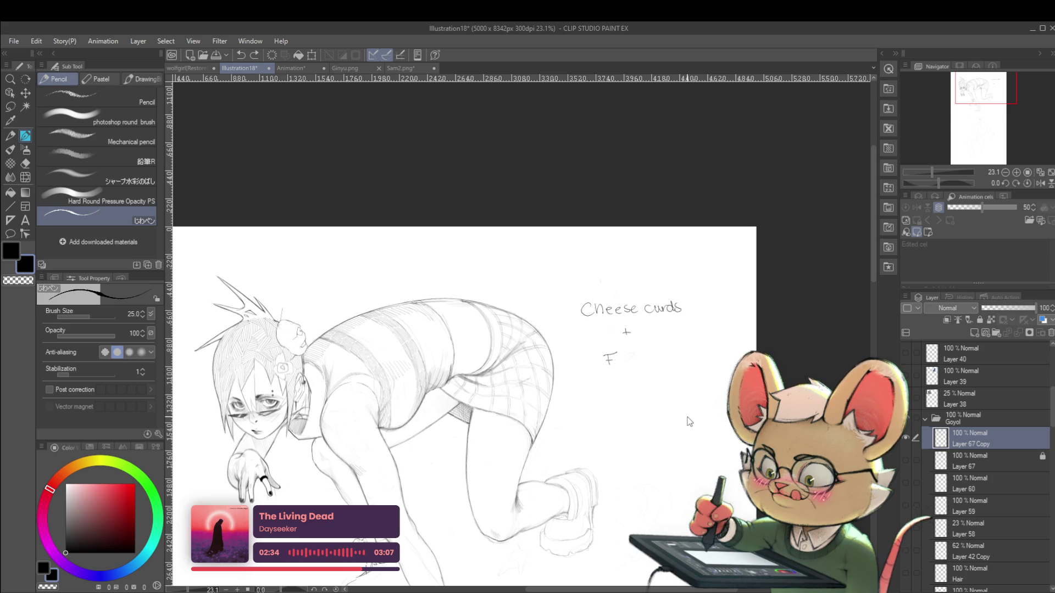
key("ctrl+z")
key("ctrl+z")
key("ctrl+z")
key("ctrl+z")
key("ctrl+z")
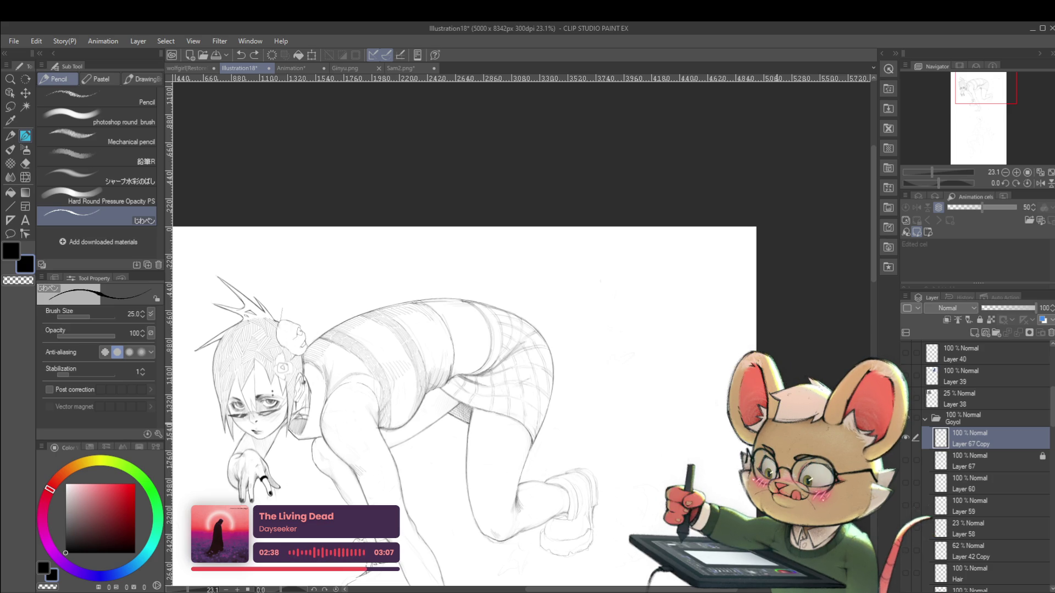
left_click_drag(567, 496, 605, 441)
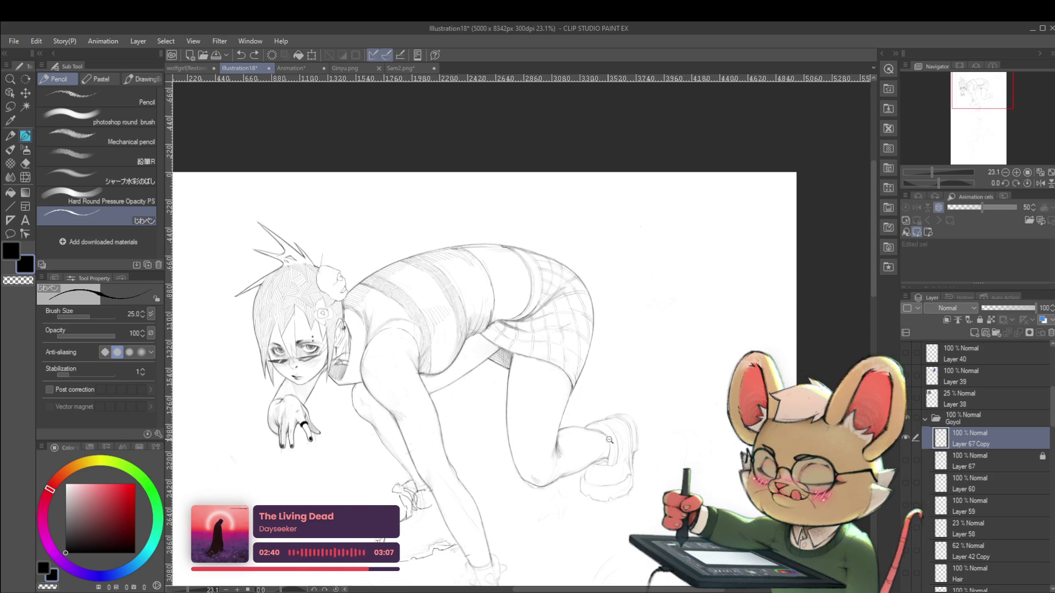
Switch to the KAYCEM Soft Sketcher pen and zoom around the legs
scroll(606, 441, "up", 2)
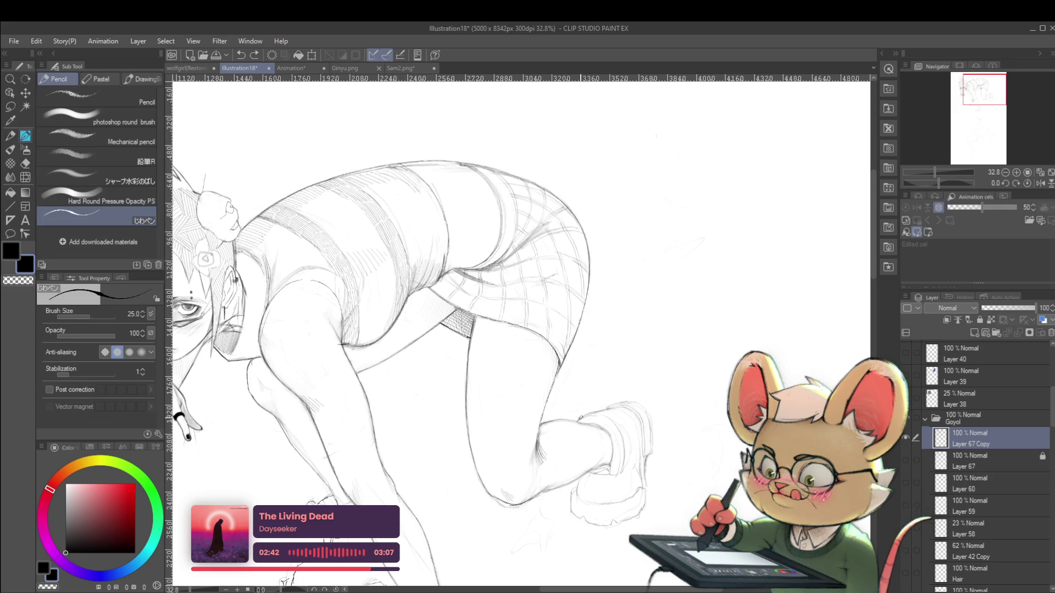
scroll(583, 416, "up", 1)
key("p")
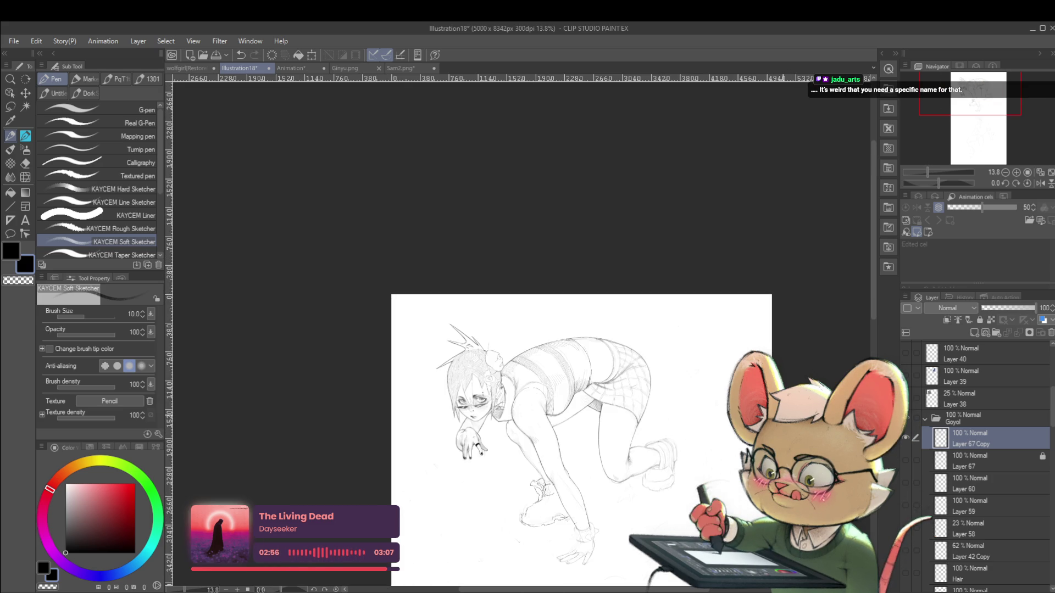
scroll(670, 464, "up", 5)
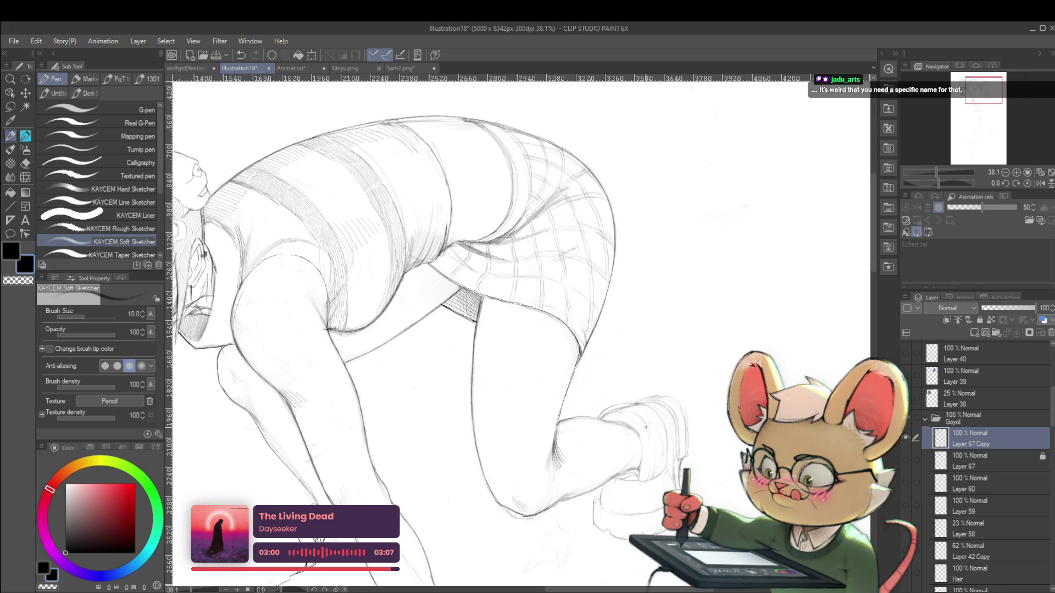
scroll(675, 407, "down", 5)
scroll(709, 372, "down", 1)
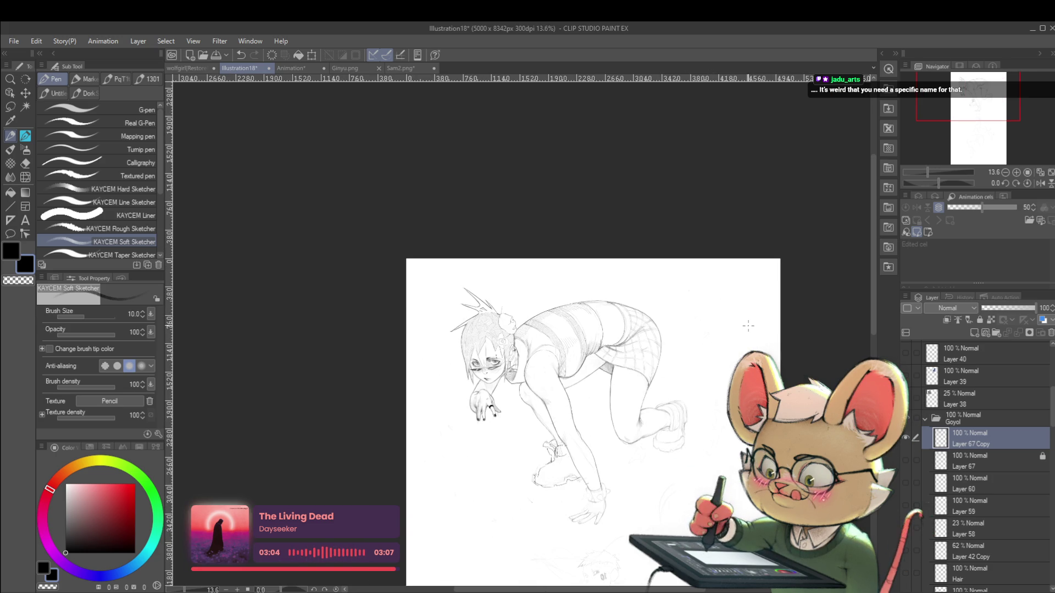
Mirror the canvas horizontally and zoom over the crouching pose and rear shoe
left_click(1040, 183)
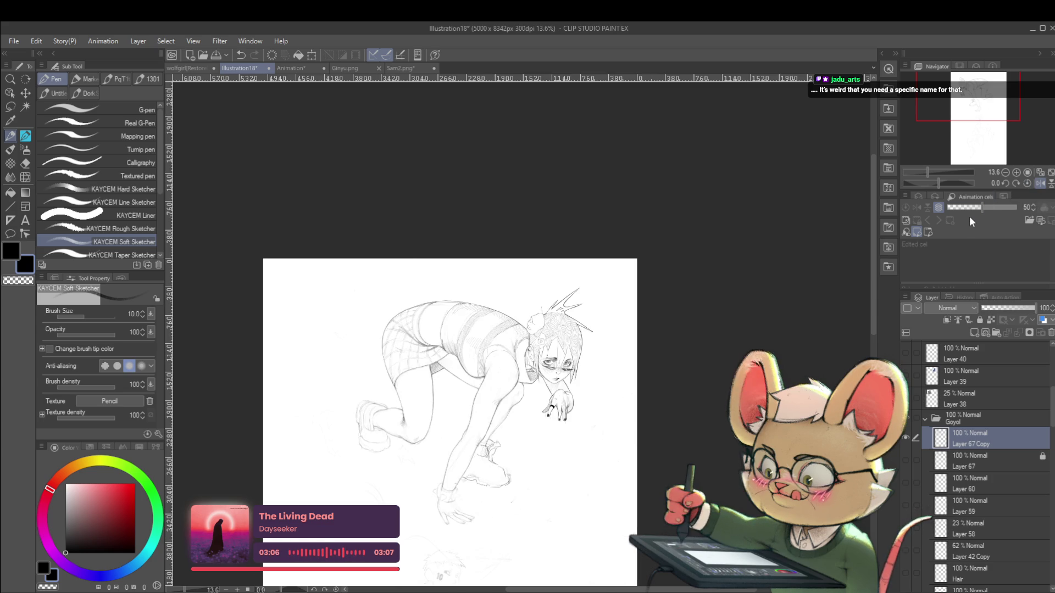
scroll(419, 404, "up", 8)
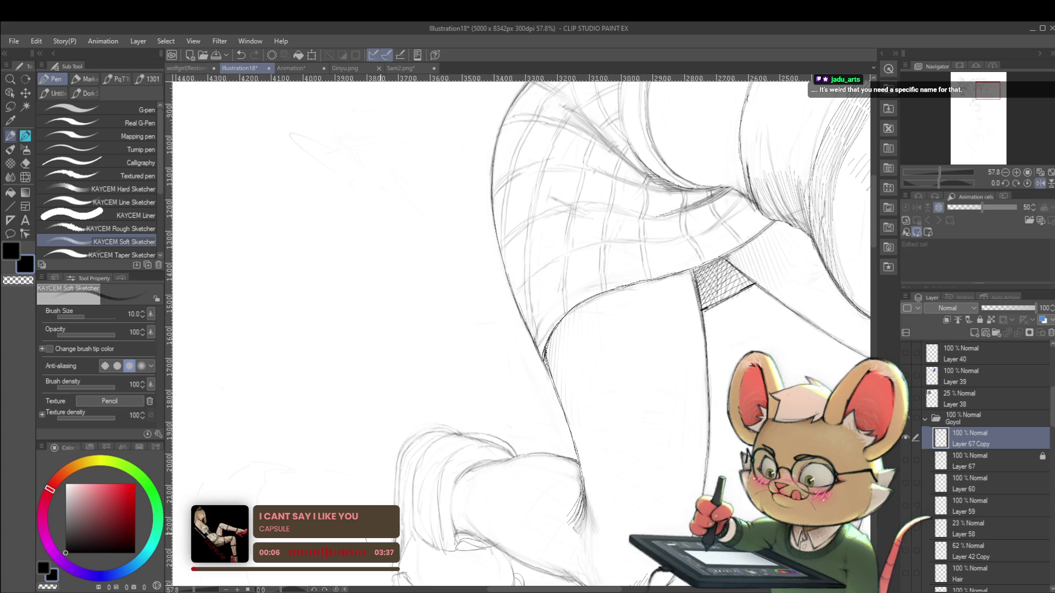
scroll(400, 495, "down", 6)
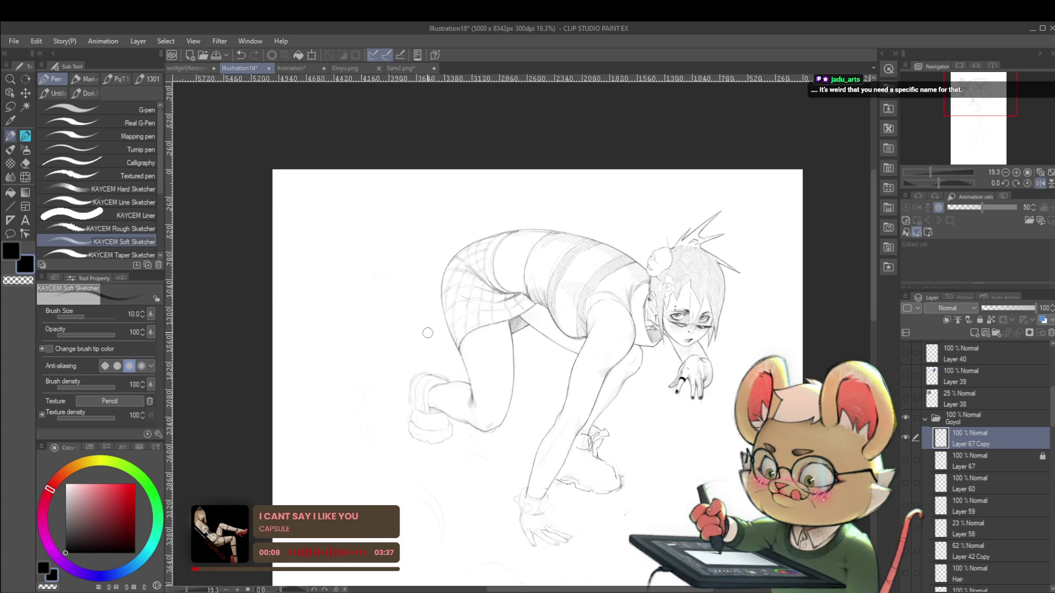
scroll(402, 387, "up", 4)
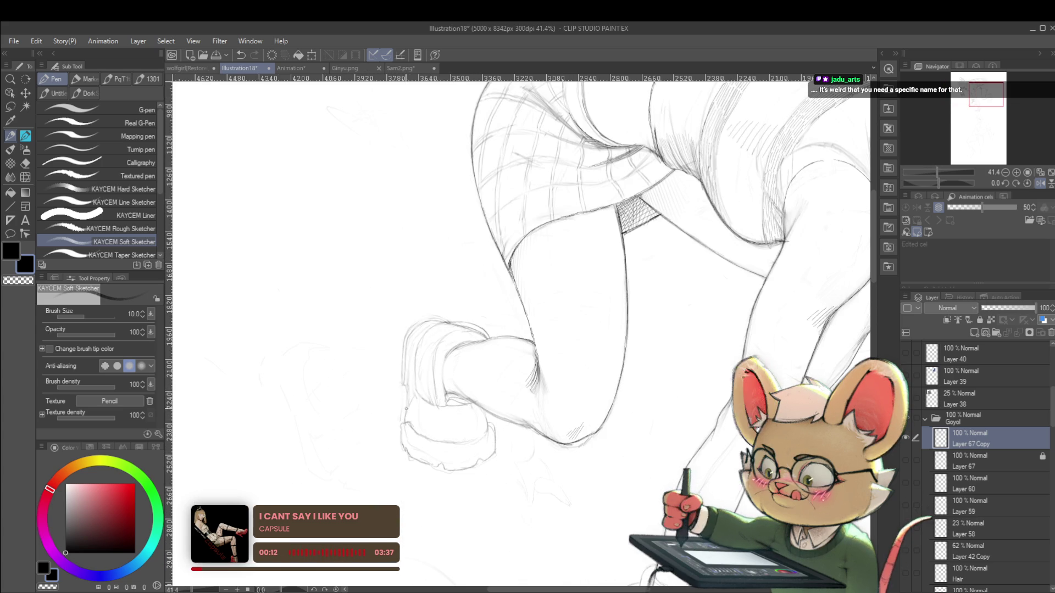
scroll(423, 365, "down", 3)
scroll(482, 330, "down", 2)
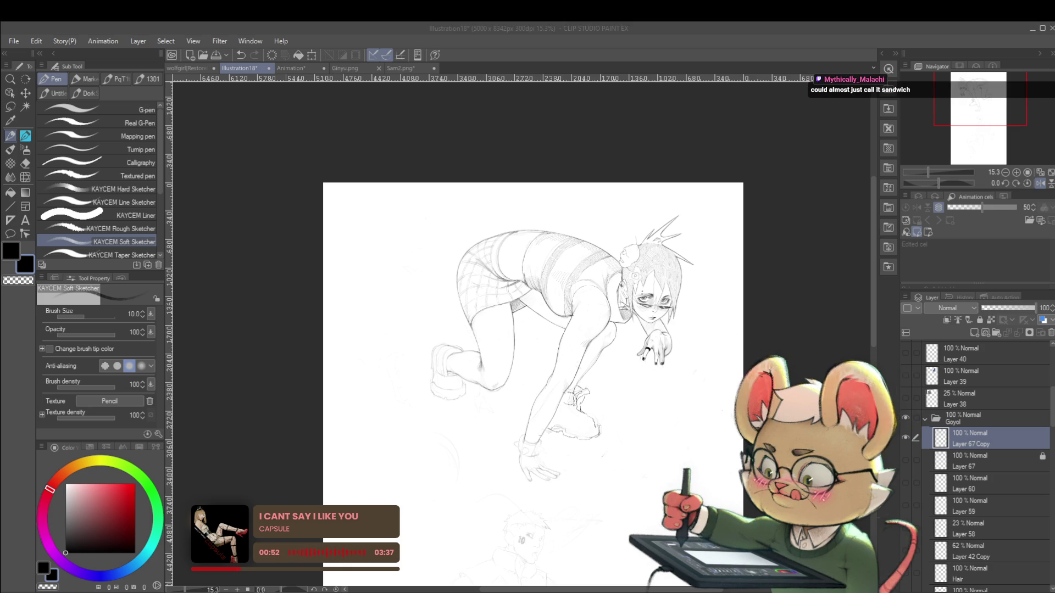
Return to the canvas and zoom in and out around the rear shoe and knee
key("alt+Tab")
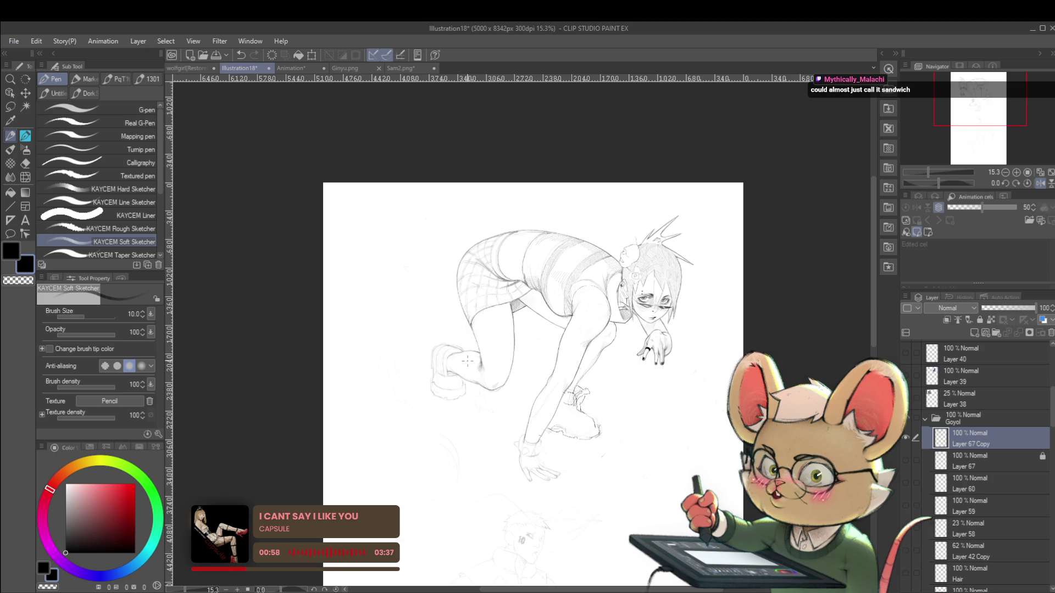
scroll(428, 392, "up", 3)
scroll(428, 392, "up", 2)
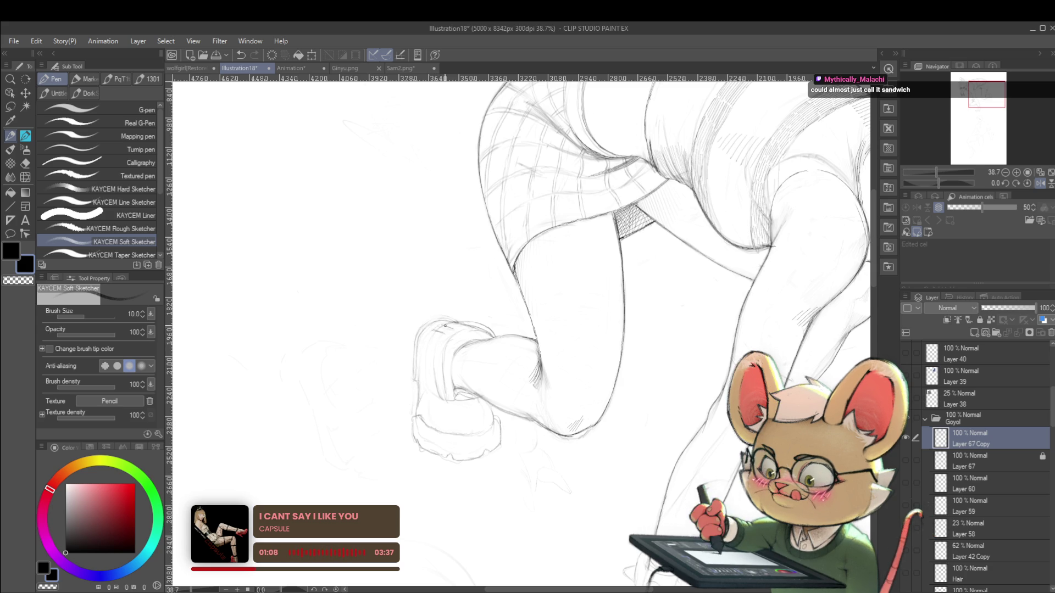
scroll(436, 325, "down", 5)
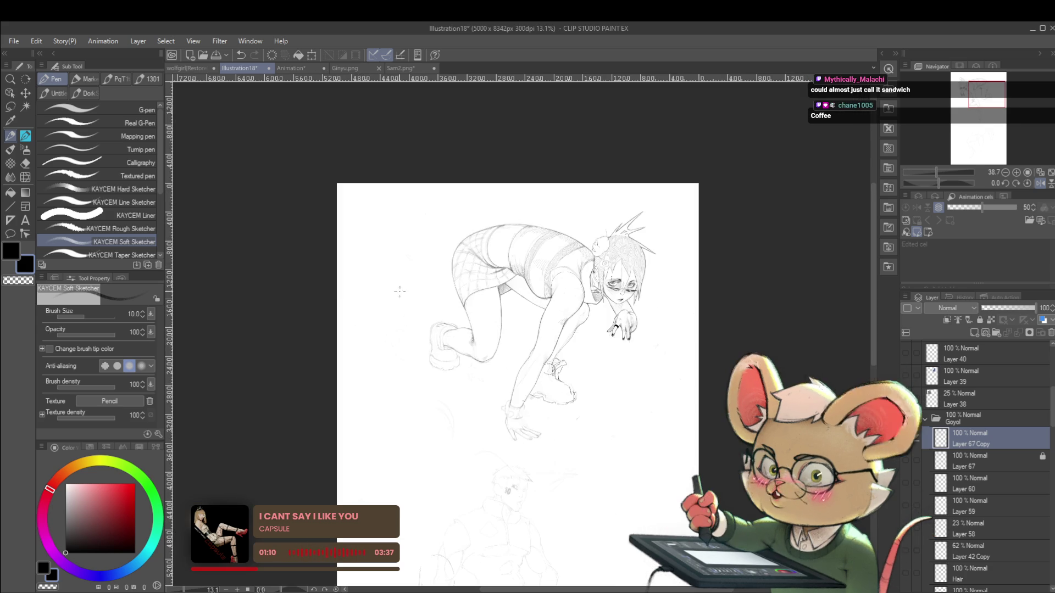
scroll(436, 325, "down", 2)
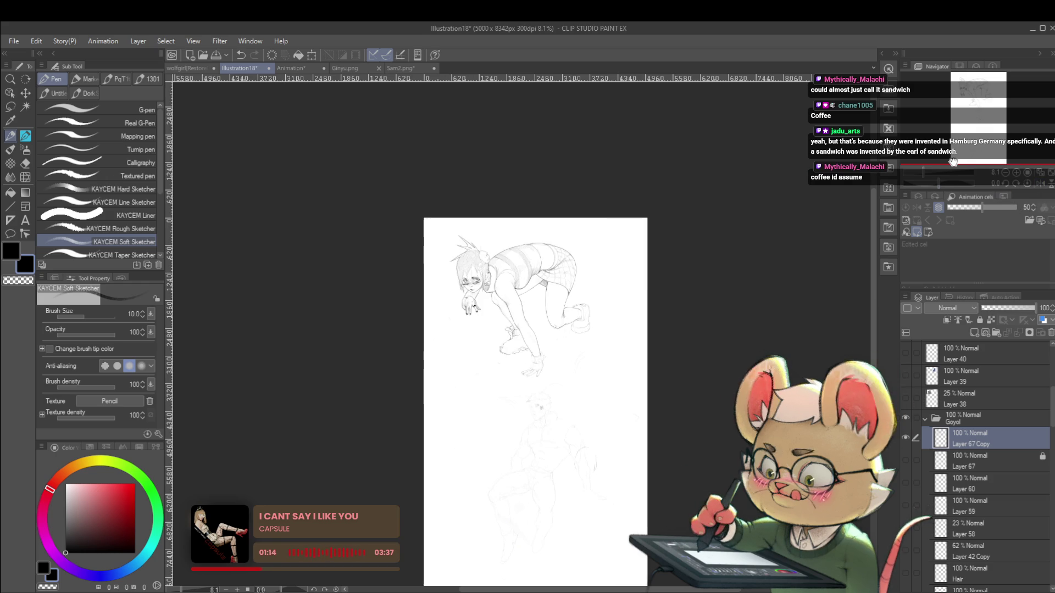
scroll(617, 318, "up", 4)
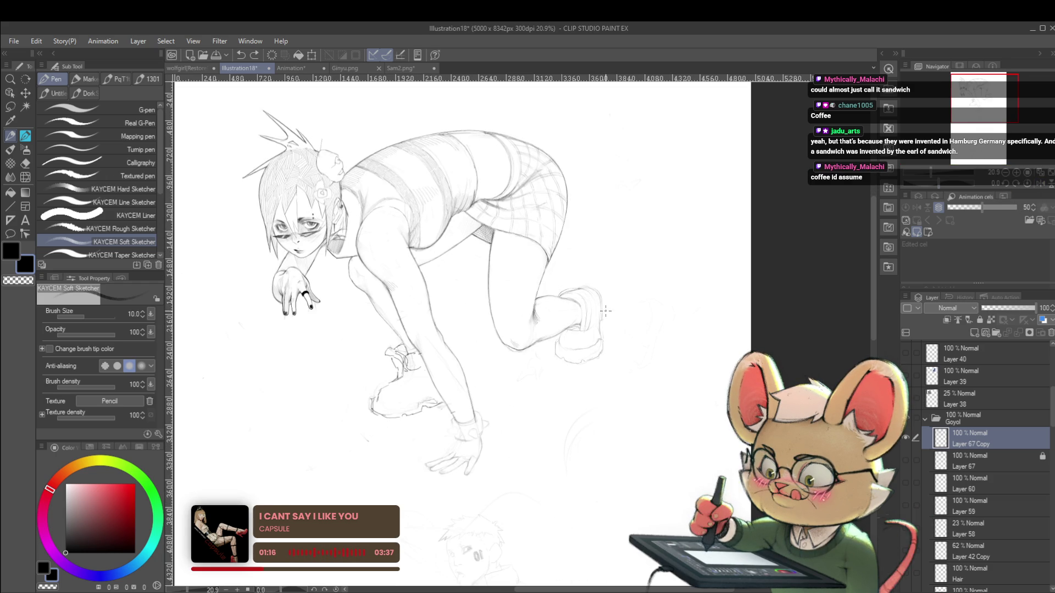
Push the rear shoe's heel outline into shape with Liquify at brush size 400
key("j")
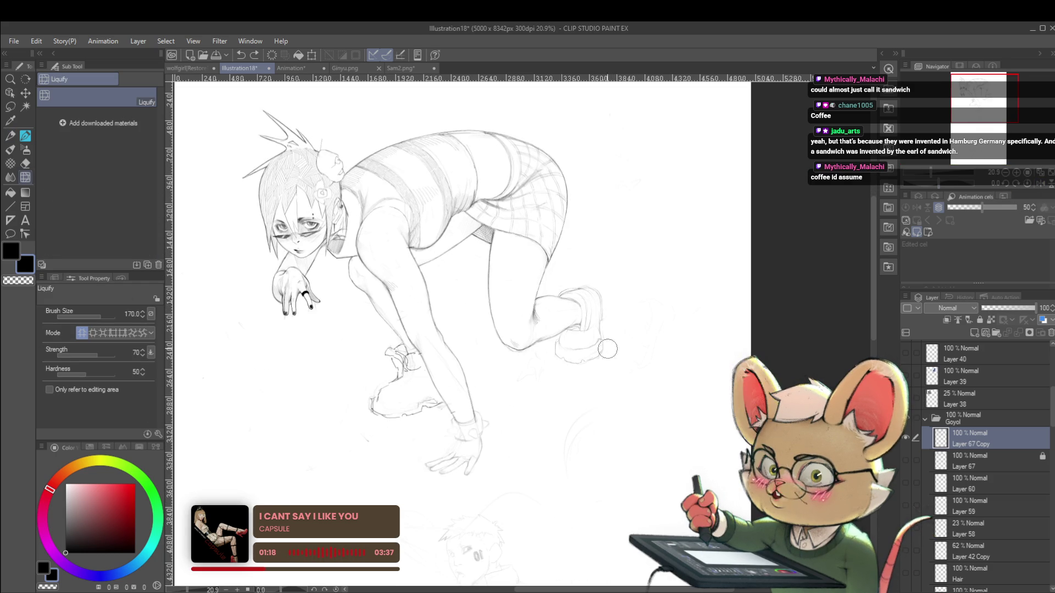
key("bracketright")
key("bracketright")
key("bracketright")
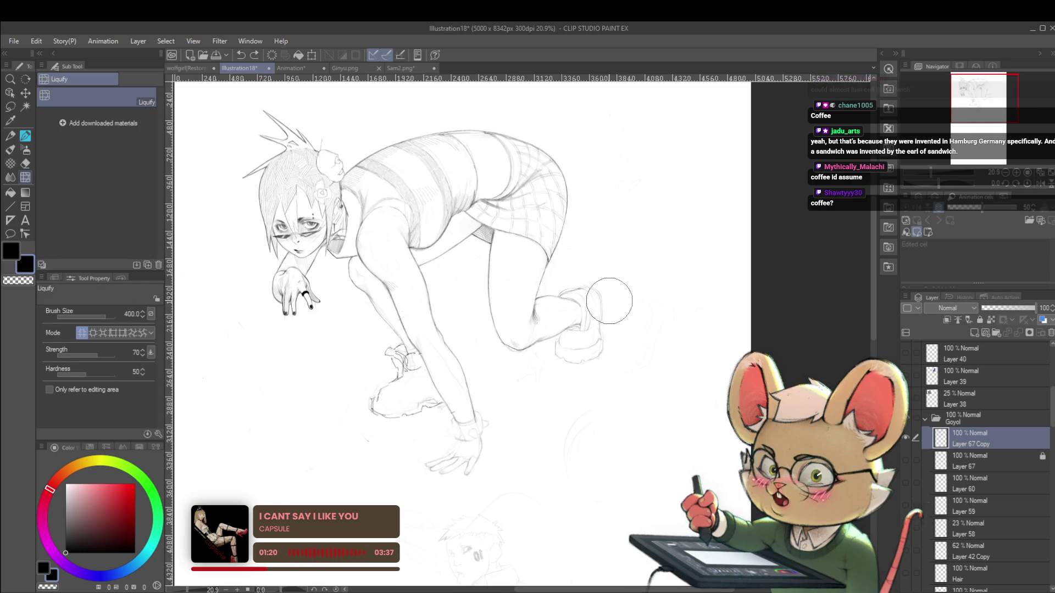
left_click_drag(613, 305, 564, 370)
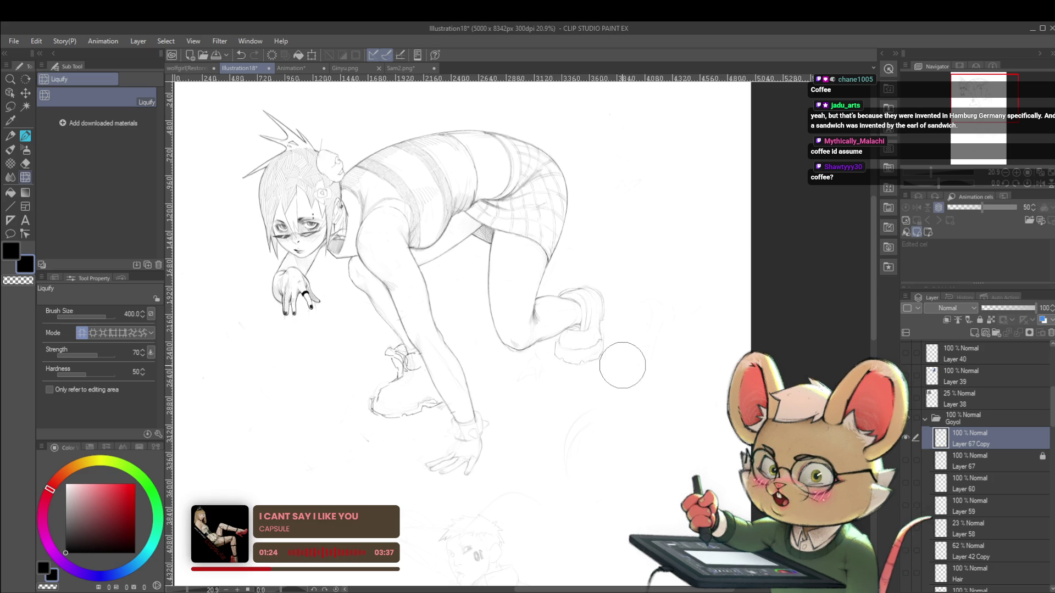
scroll(648, 311, "down", 5)
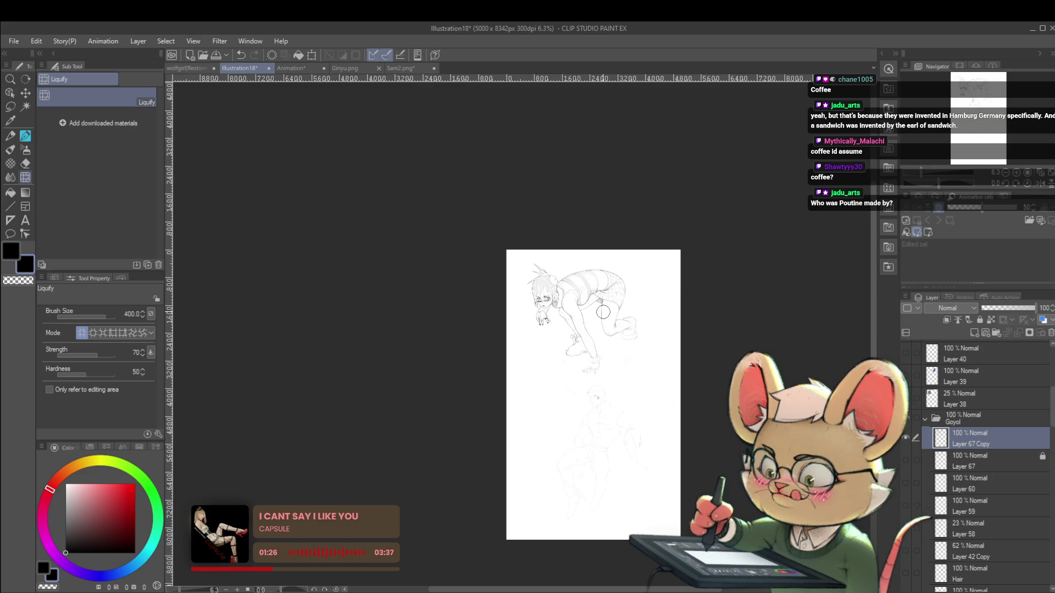
scroll(647, 320, "up", 5)
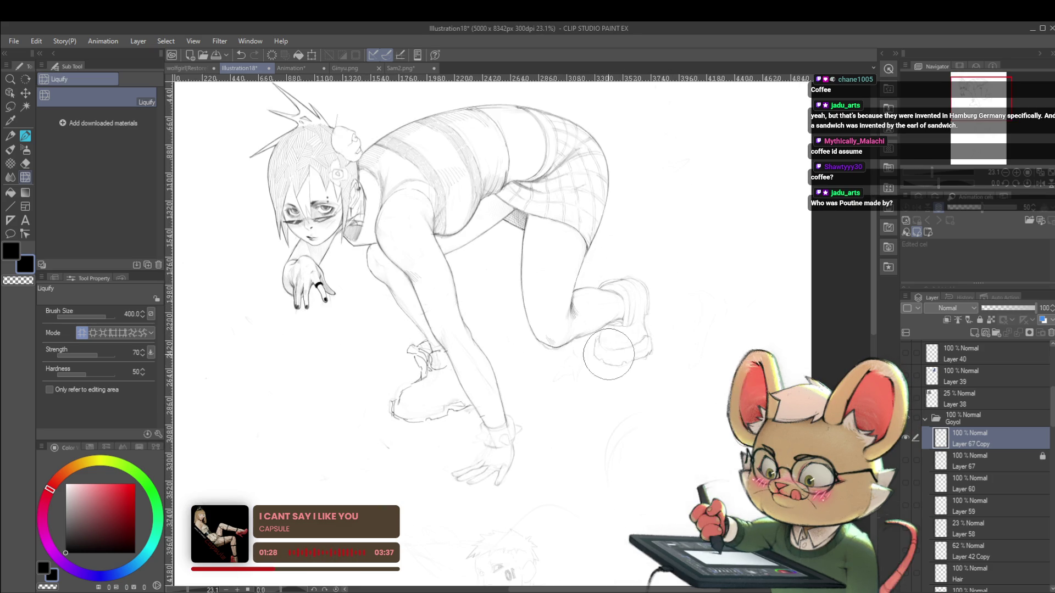
scroll(684, 291, "down", 3)
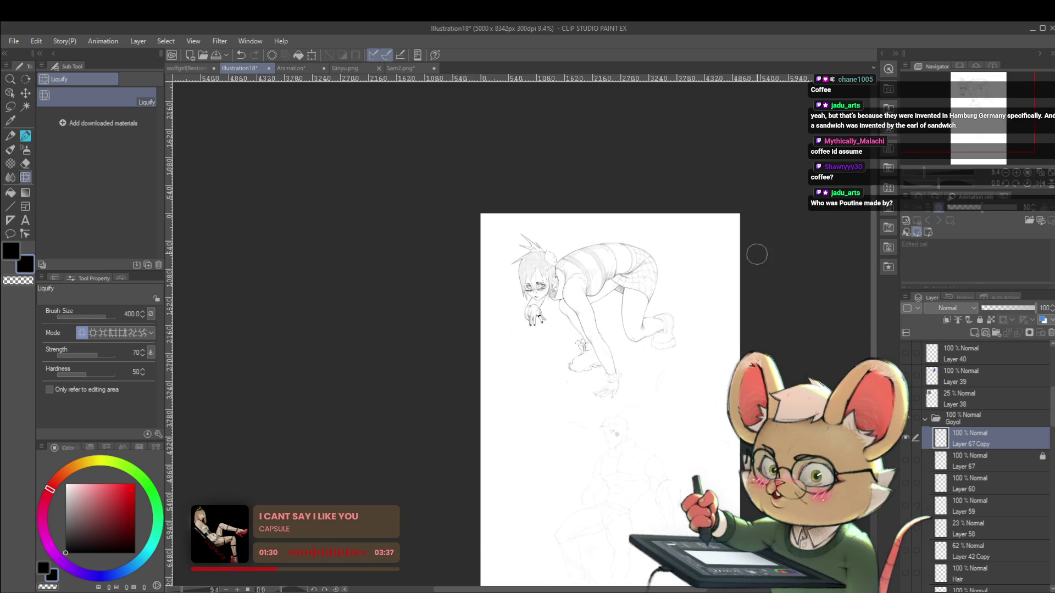
Mirror the canvas view horizontally to check the reshaped heel
left_click(1038, 183)
scroll(430, 374, "up", 4)
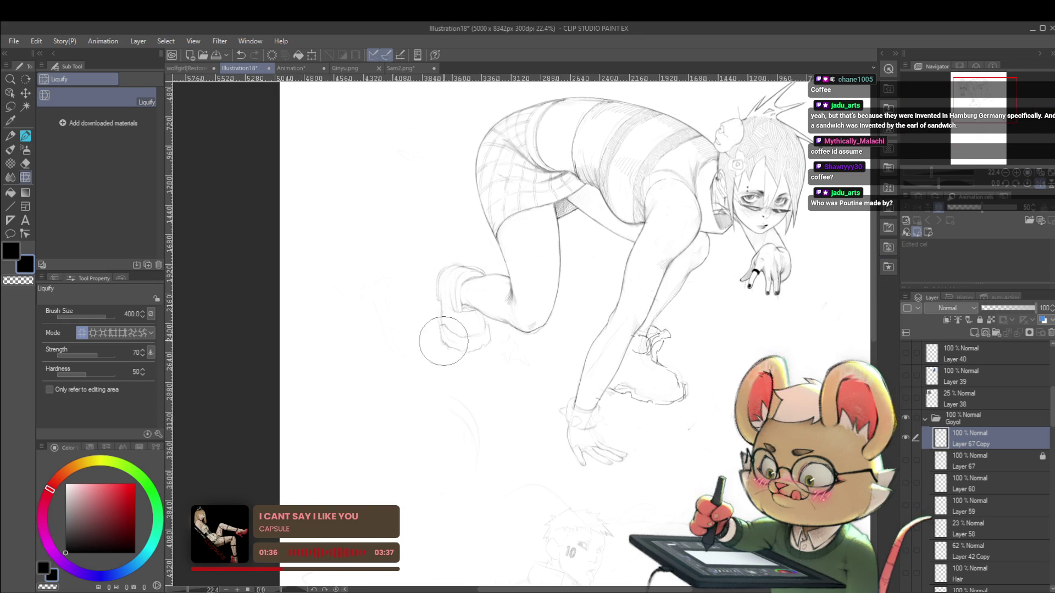
scroll(605, 336, "down", 3)
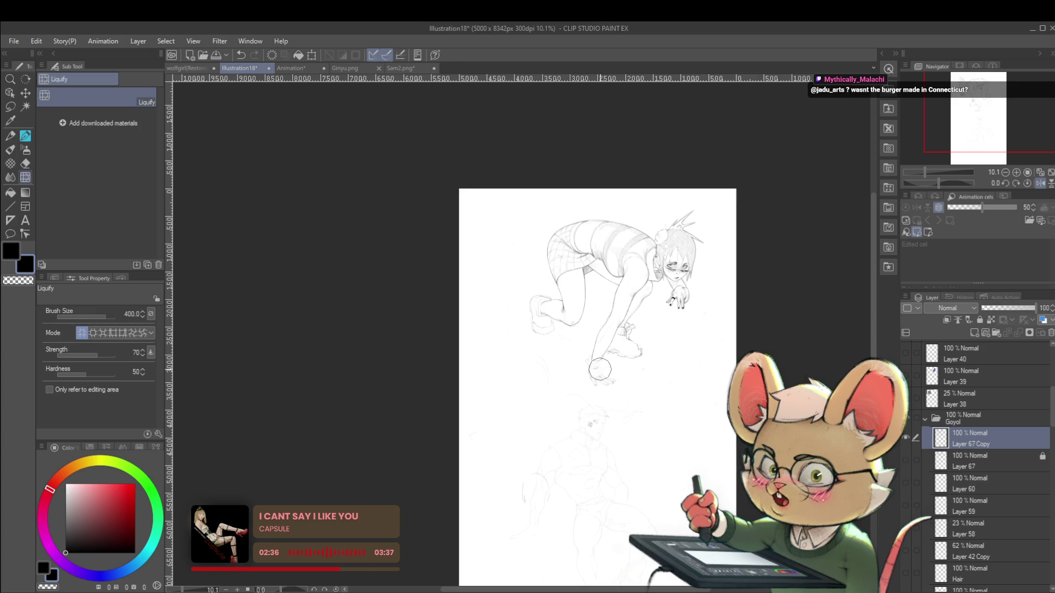
scroll(547, 319, "up", 2)
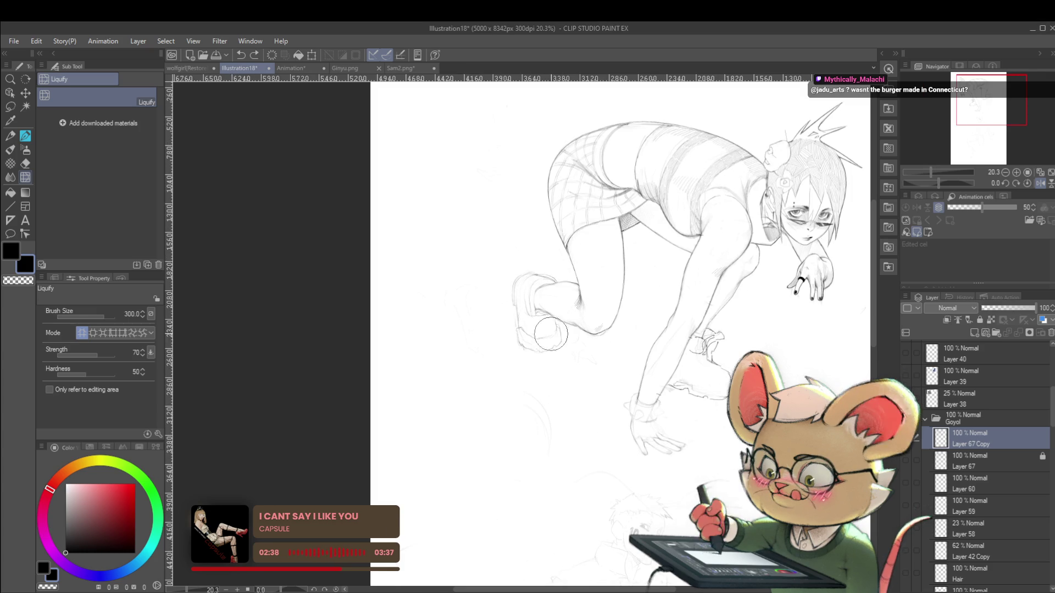
key("p")
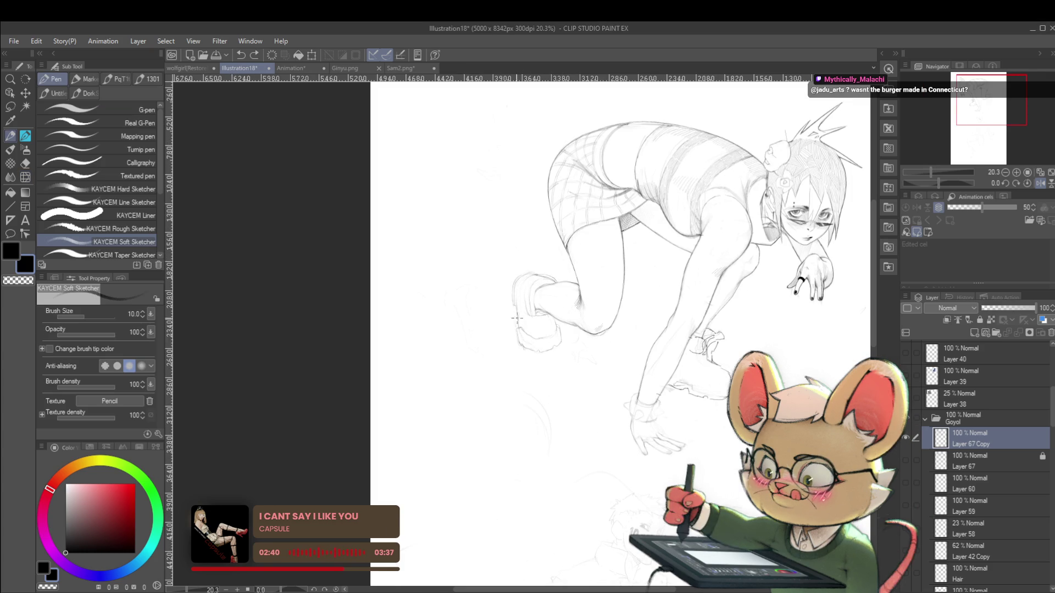
key("p")
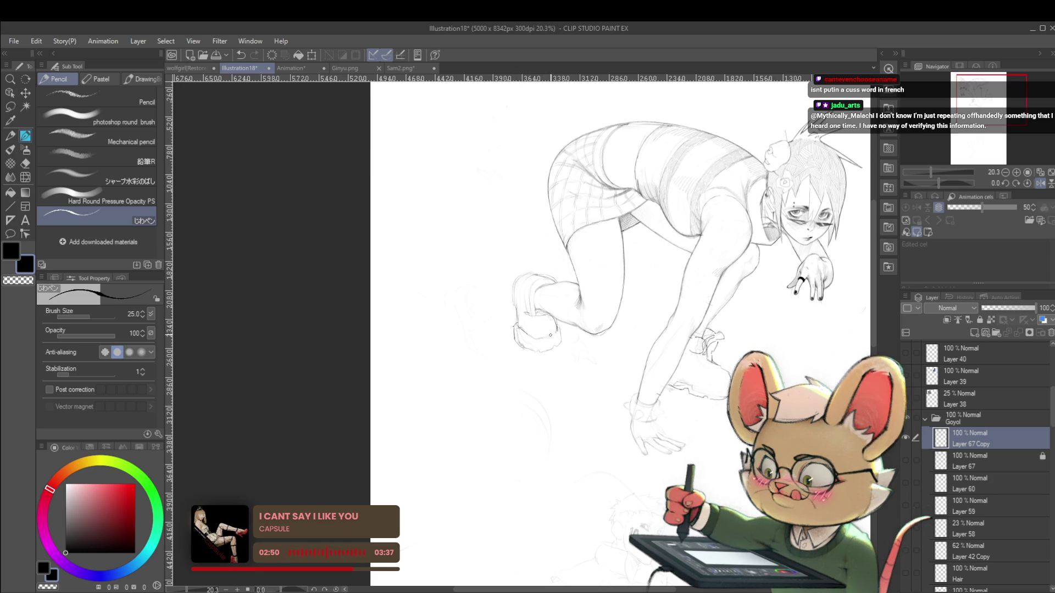
key("ctrl+minus")
key("ctrl+minus")
key("ctrl+minus")
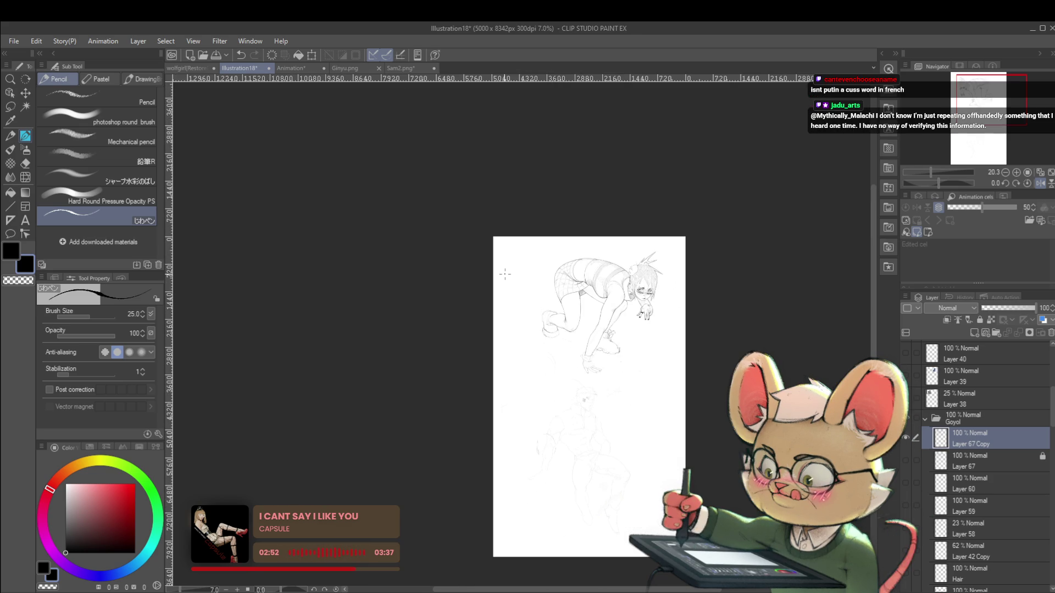
left_click(1040, 183)
scroll(483, 341, "up", 4)
scroll(483, 341, "up", 2)
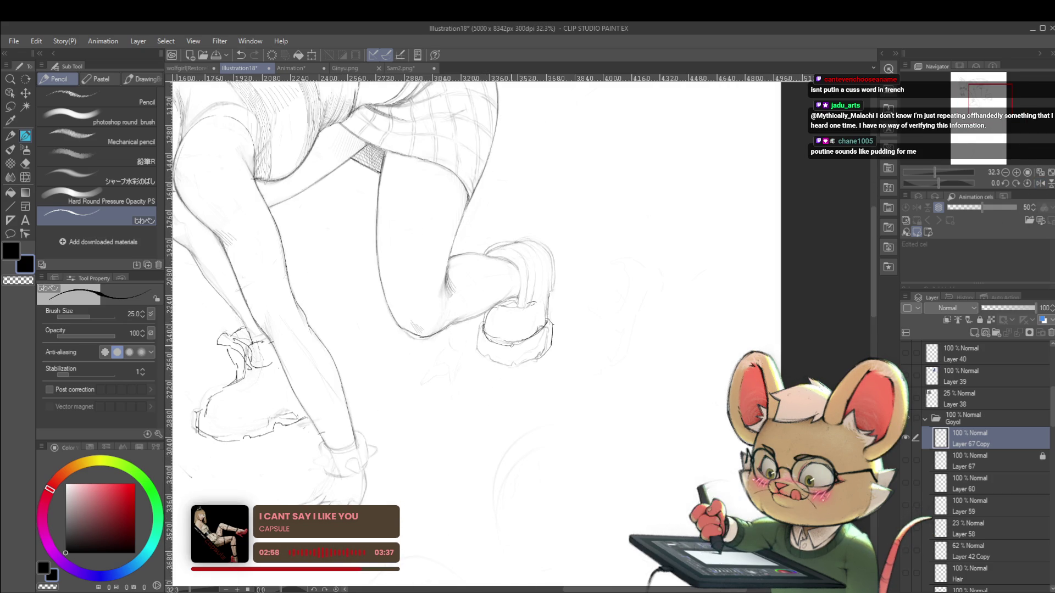
scroll(526, 335, "down", 3)
scroll(504, 340, "up", 2)
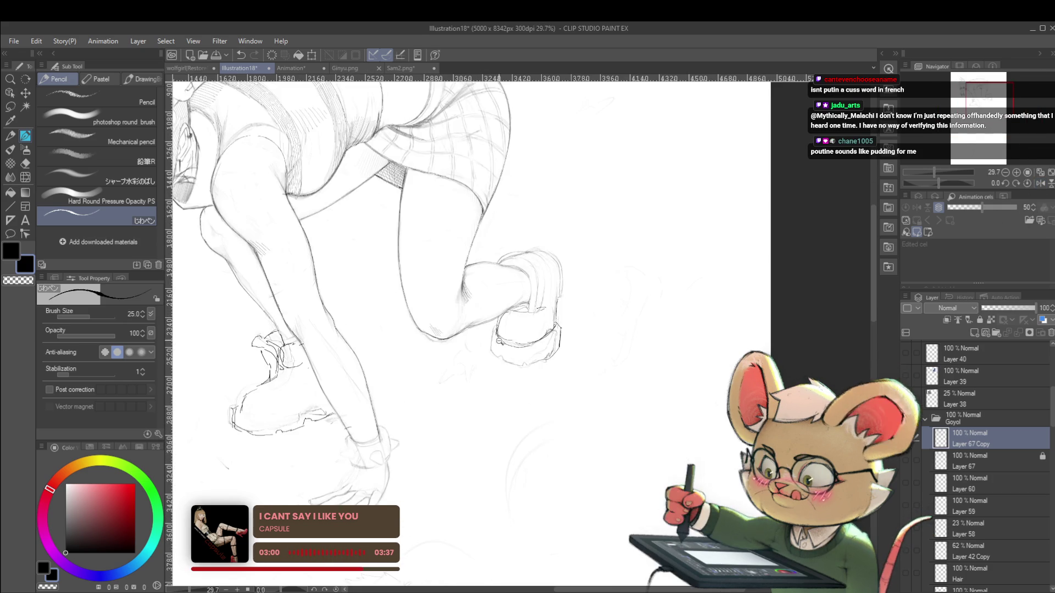
scroll(494, 344, "up", 2)
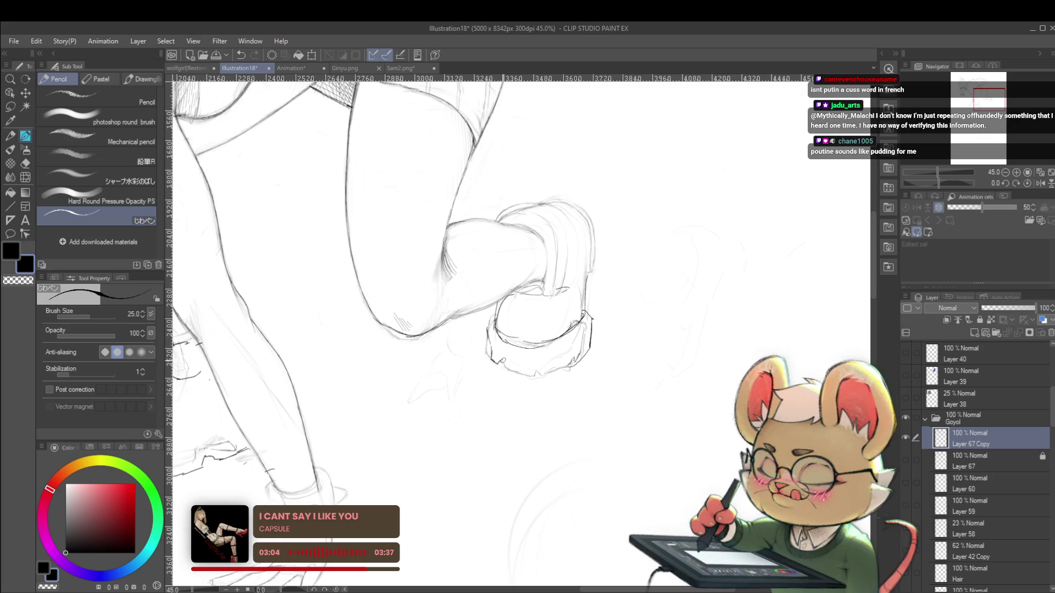
left_click_drag(494, 361, 507, 368)
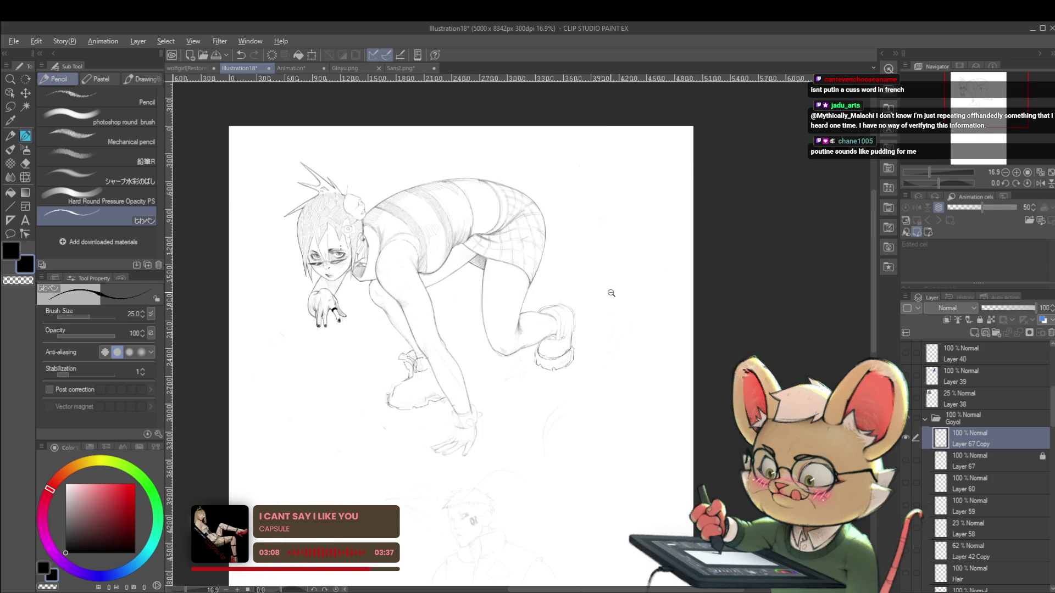
scroll(591, 281, "down", 2)
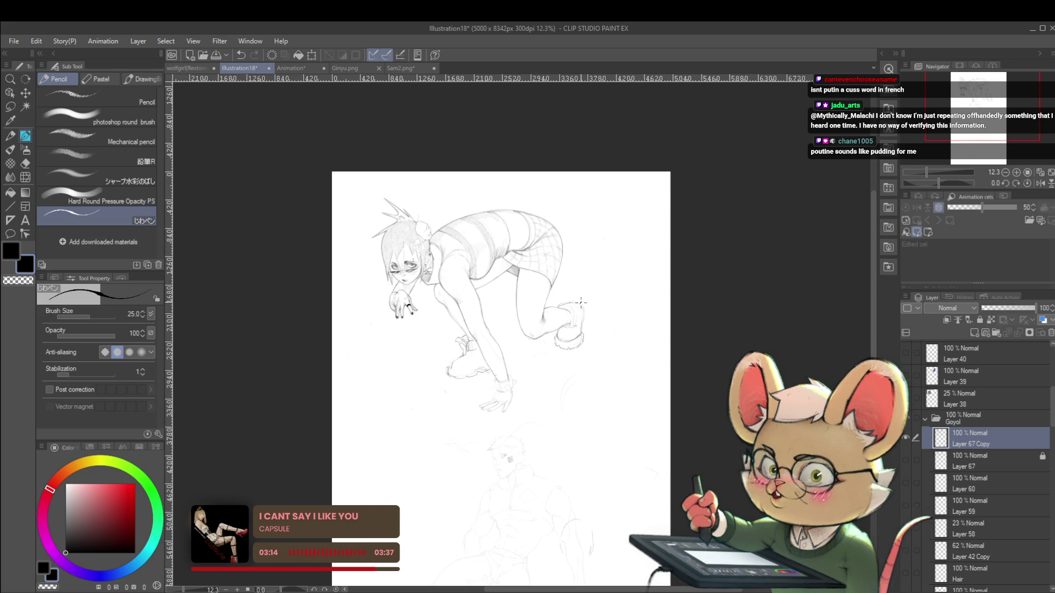
scroll(585, 312, "down", 1)
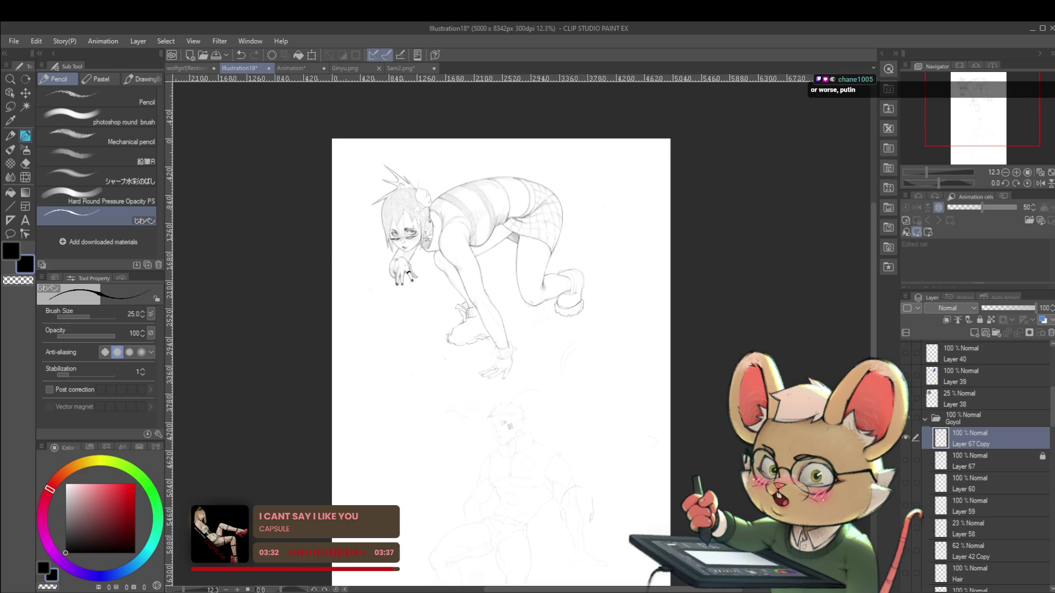
Fit the whole page in view, then zoom in on the rear shoe
scroll(593, 286, "up", 3)
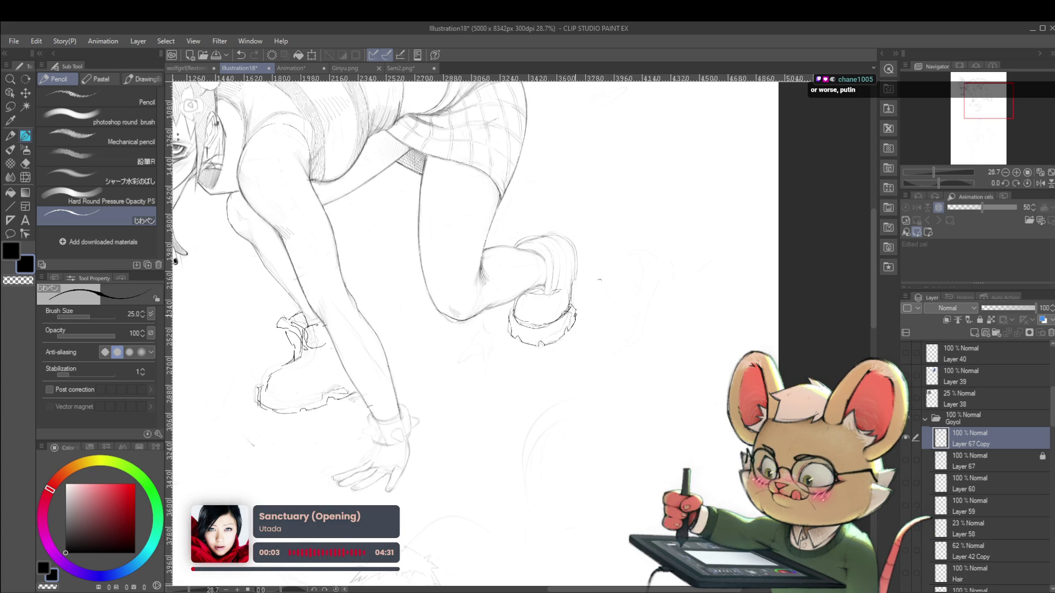
key("ctrl+0")
scroll(601, 332, "up", 3)
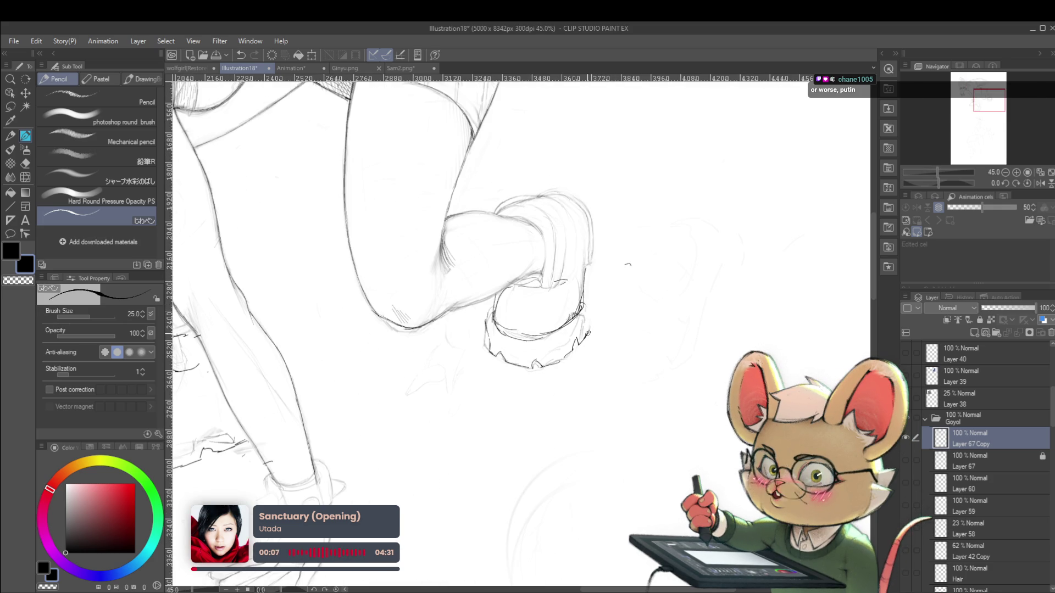
key("ctrl+0")
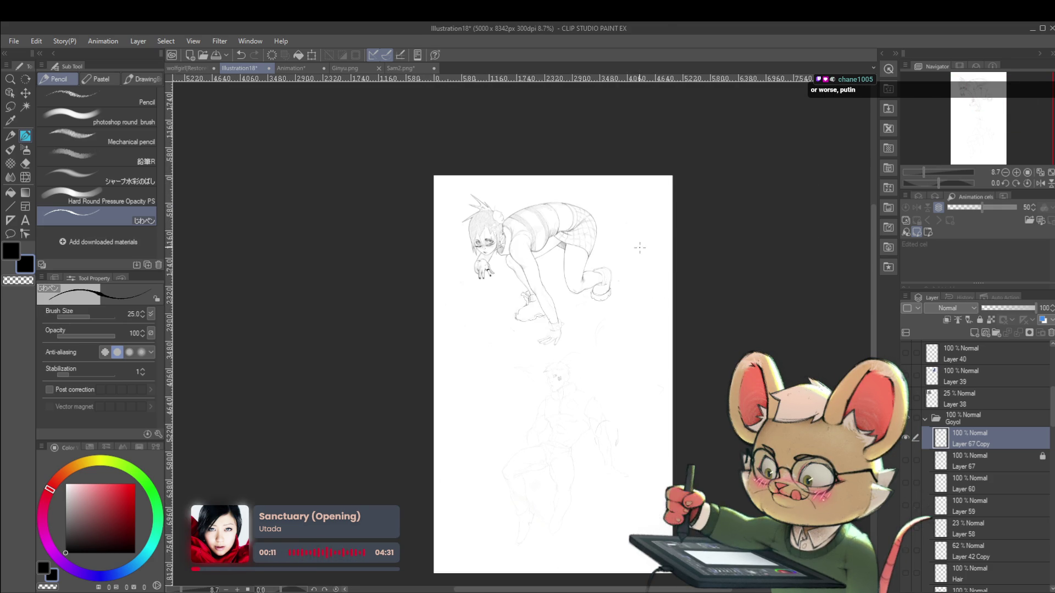
scroll(605, 269, "up", 4)
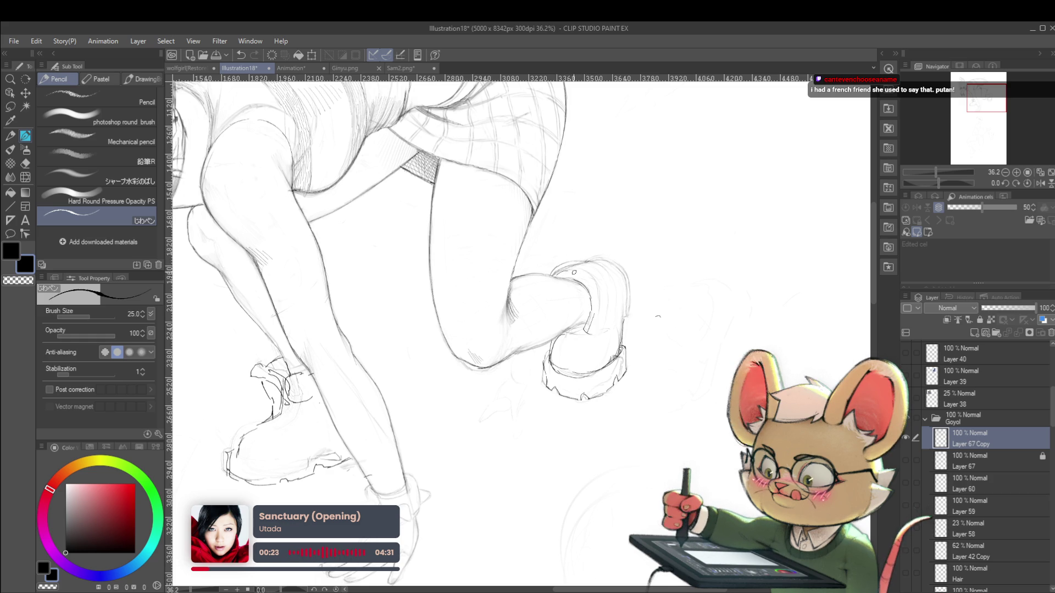
scroll(610, 157, "down", 5)
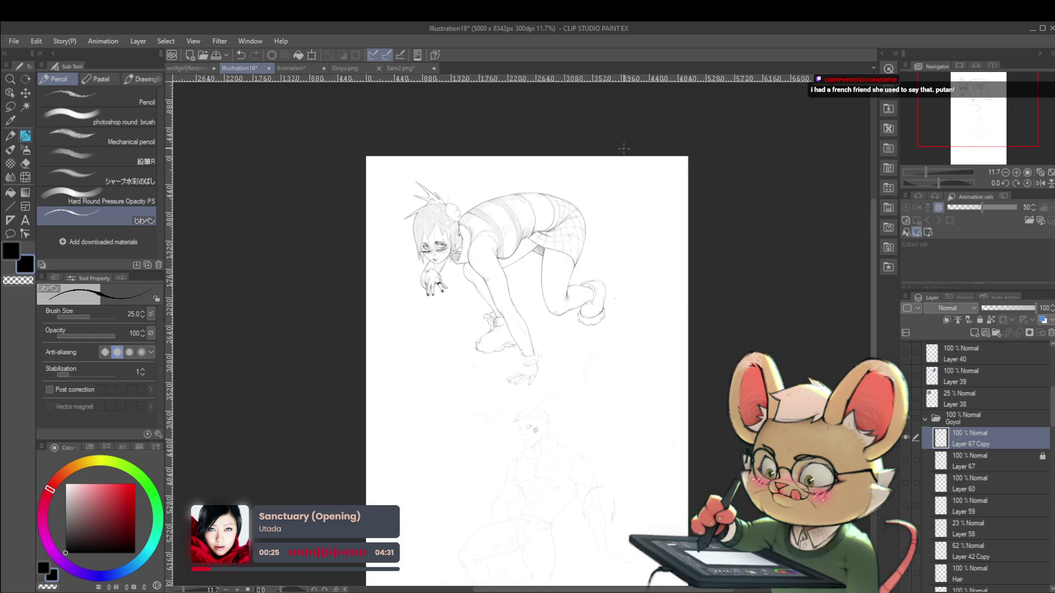
Mirror the view to check the drawing, then flip back and frame the rear shoe
left_click(1038, 184)
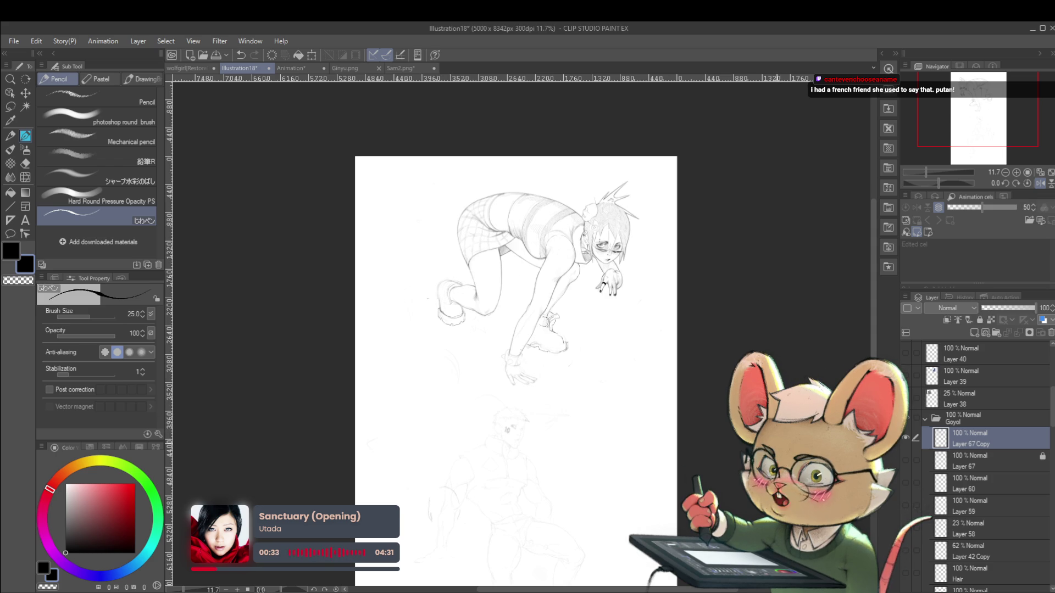
scroll(443, 296, "up", 5)
scroll(437, 297, "up", 1)
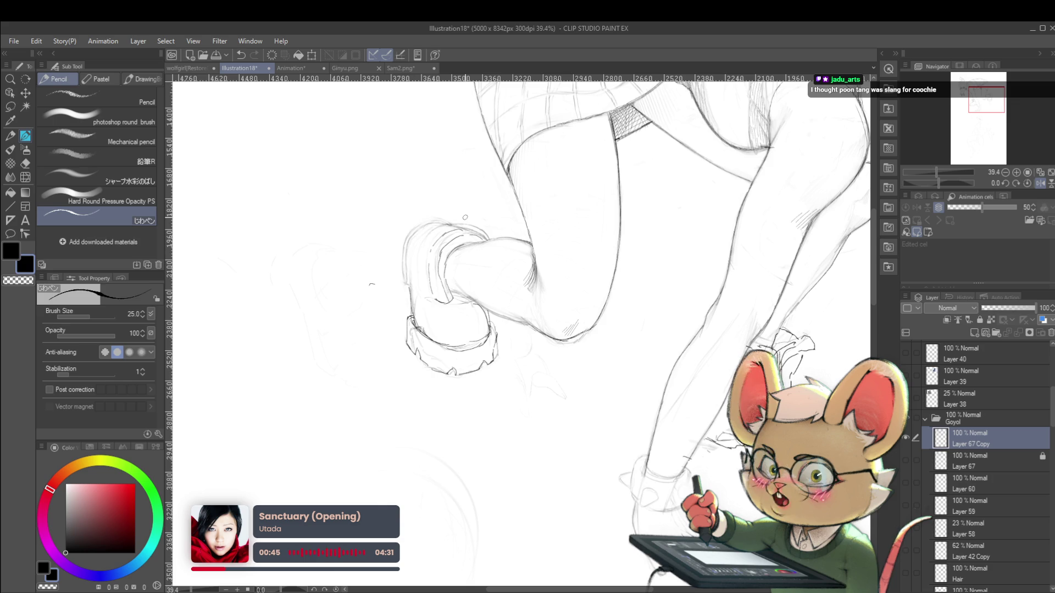
key("h")
scroll(567, 225, "up", 3)
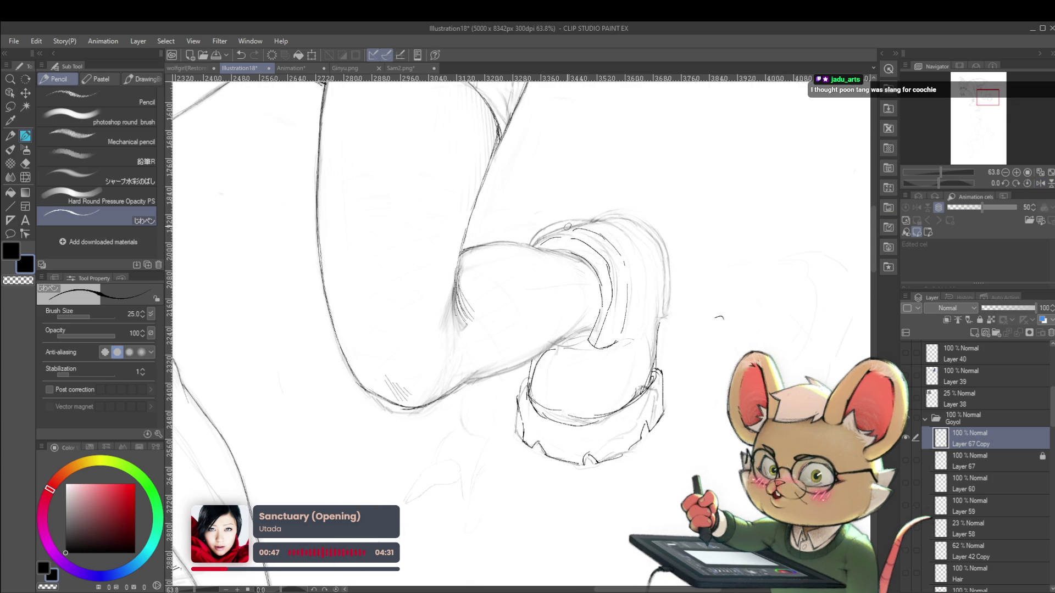
left_click_drag(578, 191, 625, 185)
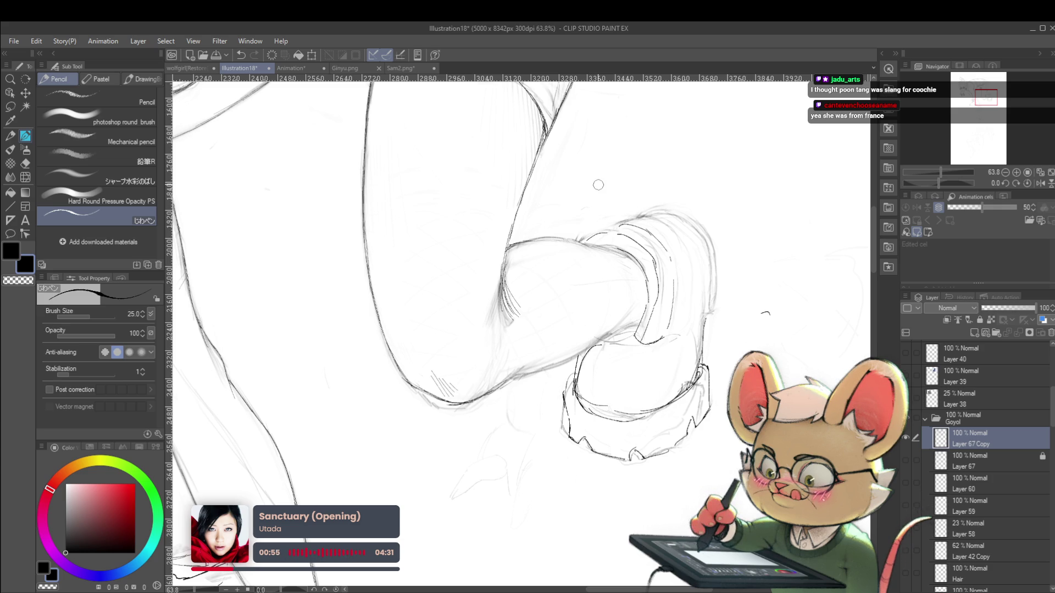
Add short pencil strokes along the rear shoe cuff's upper edge
left_click_drag(578, 242, 604, 226)
scroll(765, 314, "down", 2)
scroll(730, 296, "down", 2)
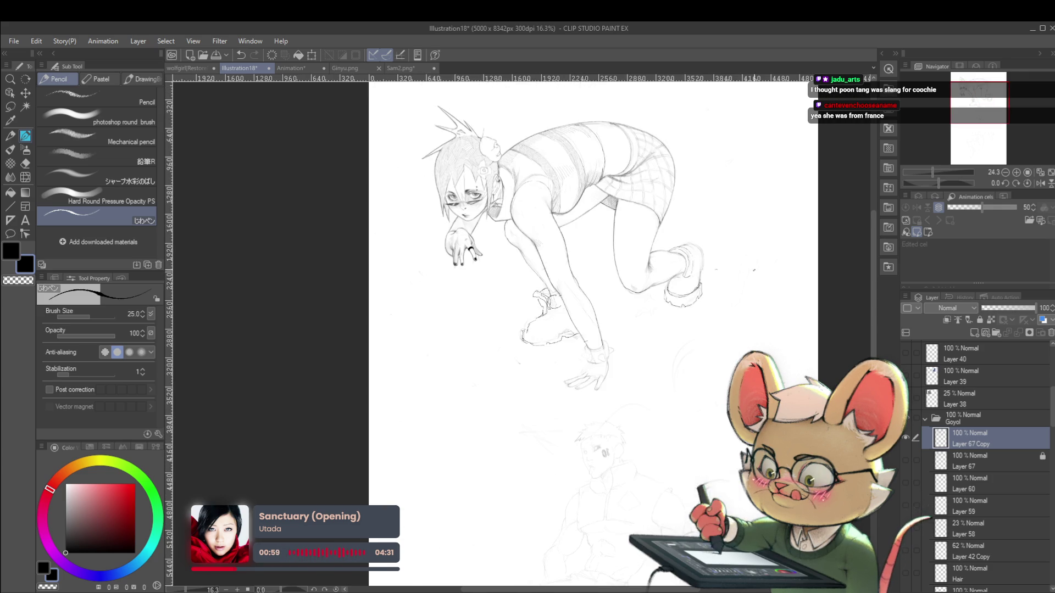
scroll(714, 286, "down", 2)
scroll(704, 281, "down", 2)
scroll(565, 308, "up", 4)
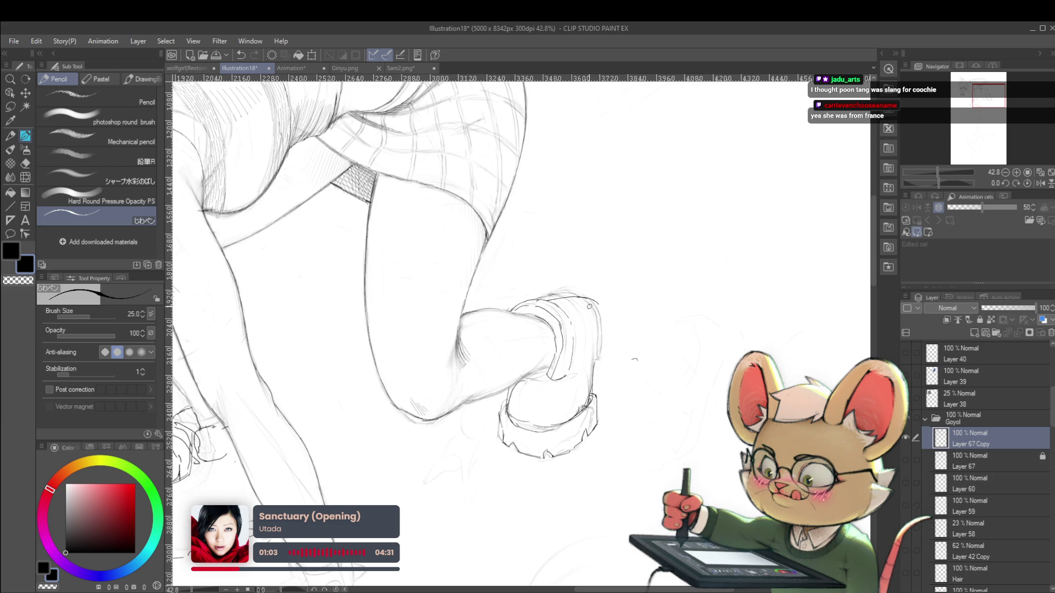
left_click_drag(576, 296, 587, 300)
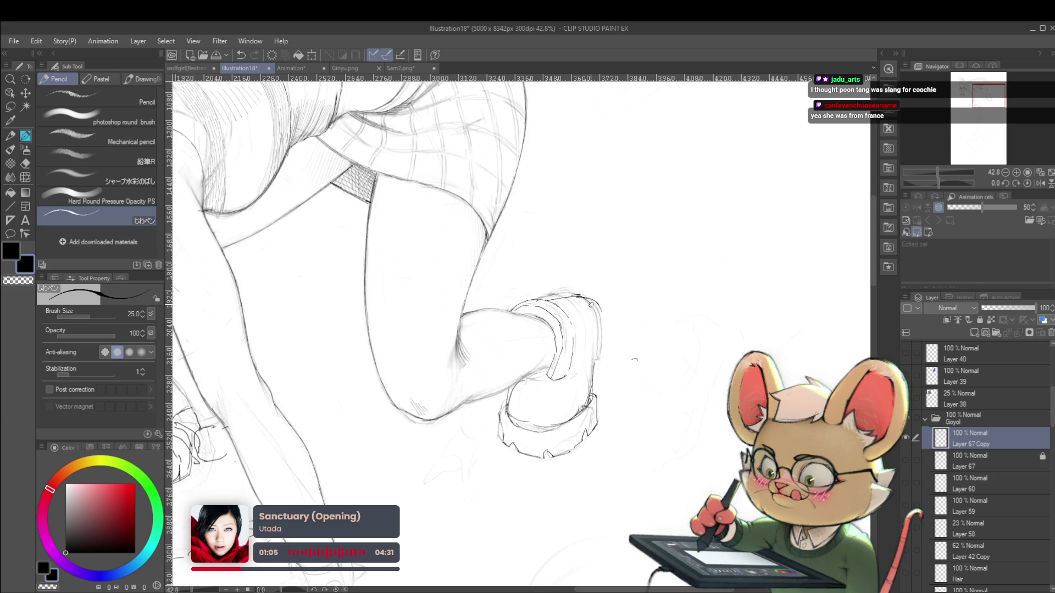
scroll(605, 352, "down", 4)
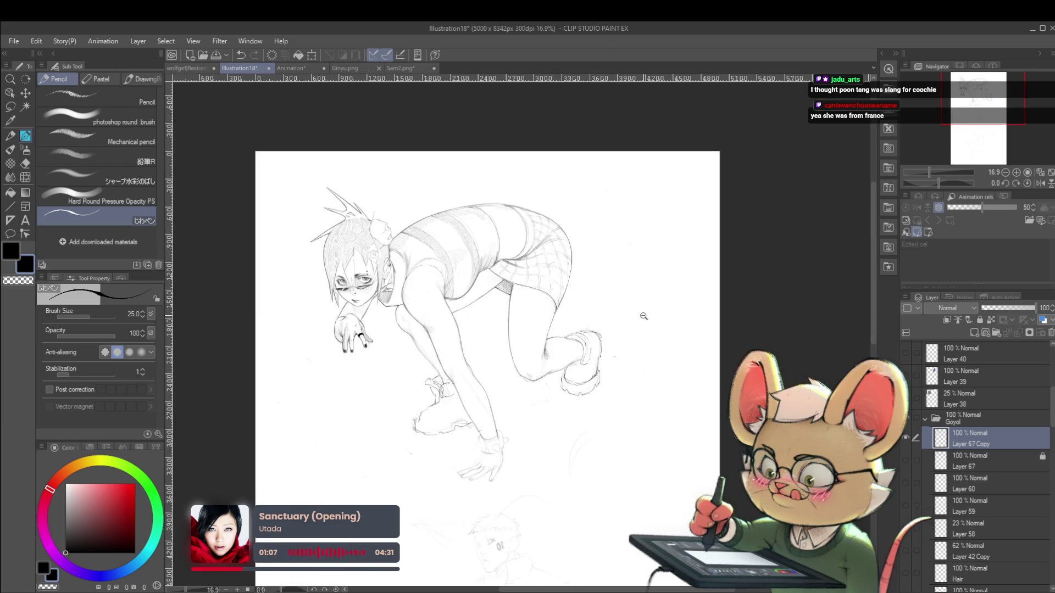
scroll(605, 351, "down", 2)
In the mirrored view, add small pencil marks on top of the rear shoe
left_click(1040, 184)
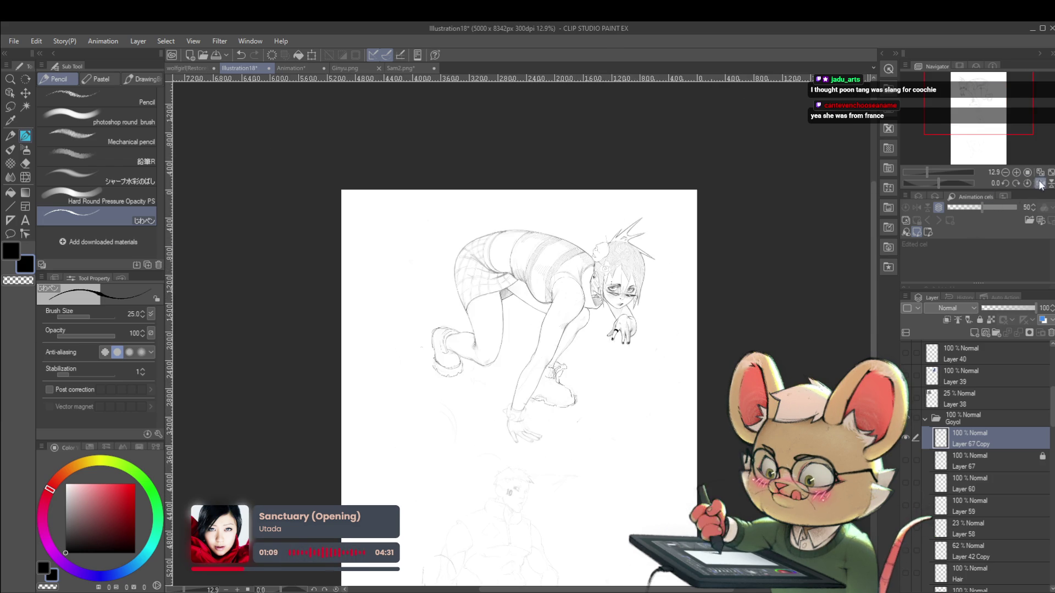
scroll(453, 349, "up", 3)
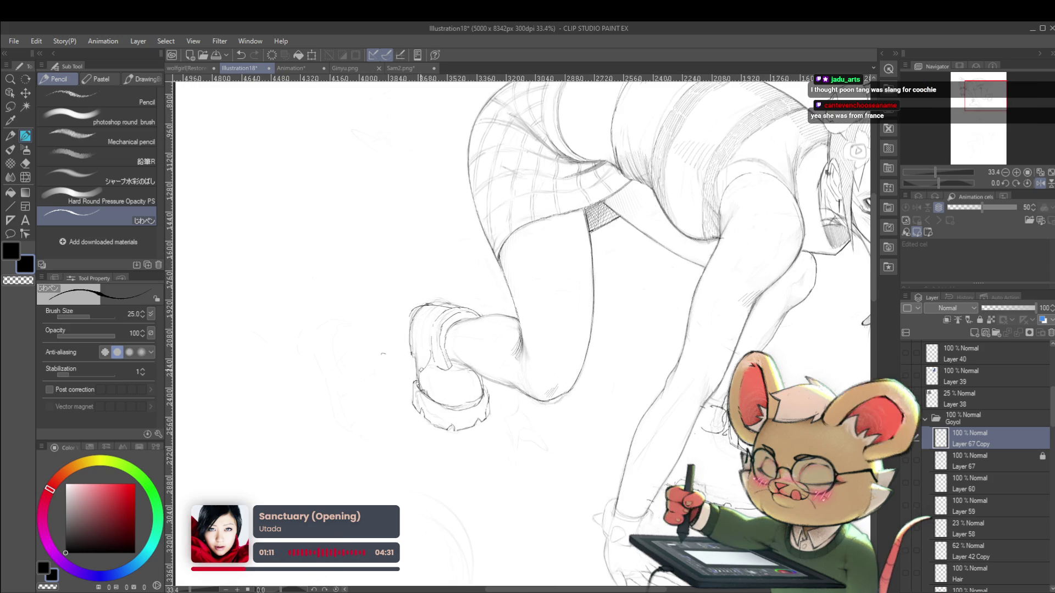
left_click(427, 355)
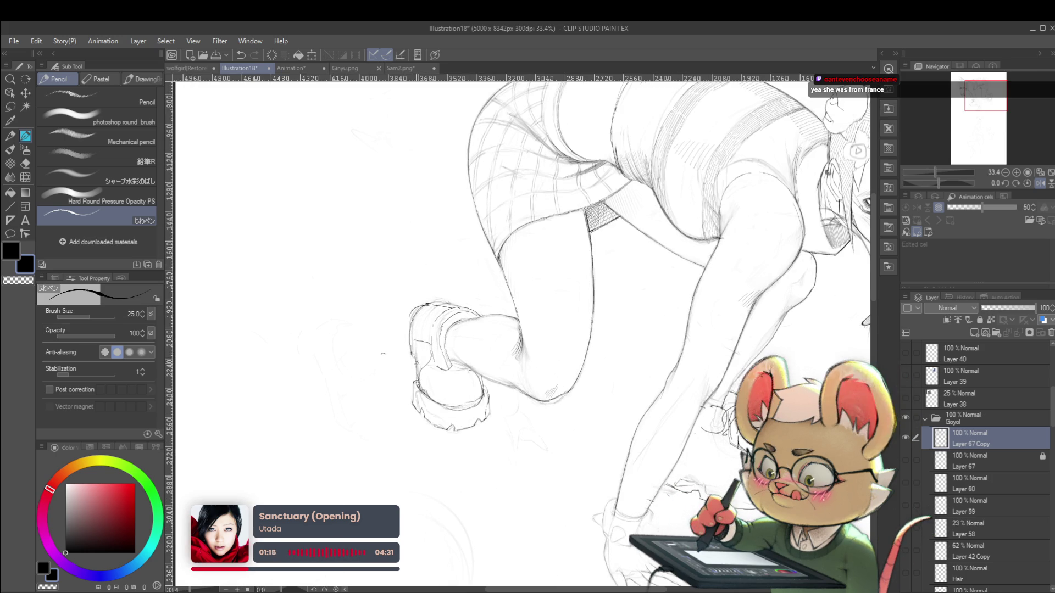
left_click_drag(427, 306, 415, 333)
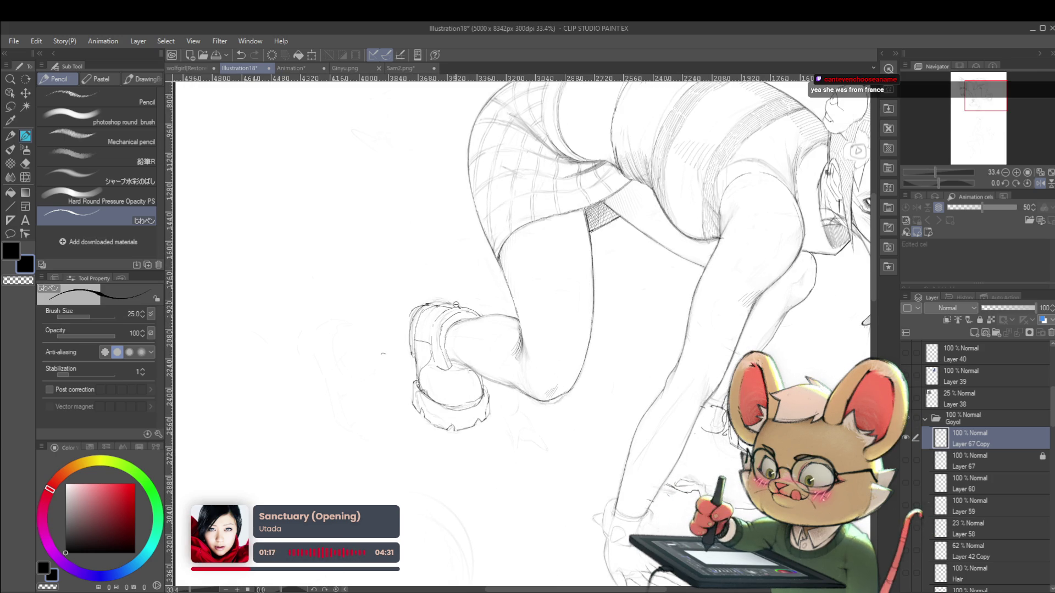
scroll(456, 304, "down", 3)
scroll(530, 299, "down", 1)
left_click_drag(529, 298, 576, 303)
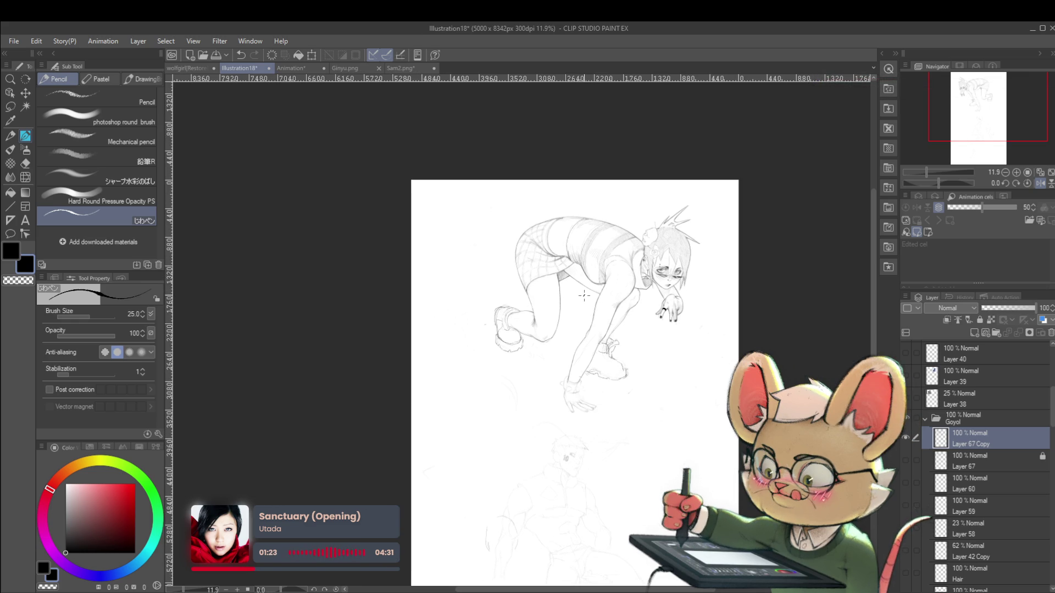
Unmirror the view and sketch an arc over the boot top running down its side
left_click(1038, 187)
scroll(576, 303, "up", 3)
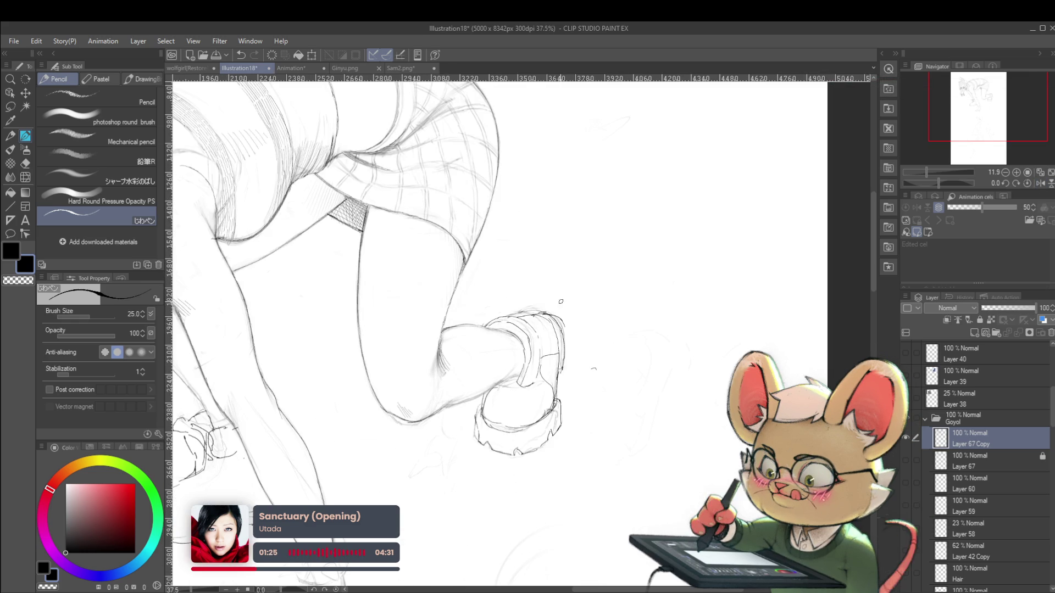
left_click_drag(529, 306, 556, 302)
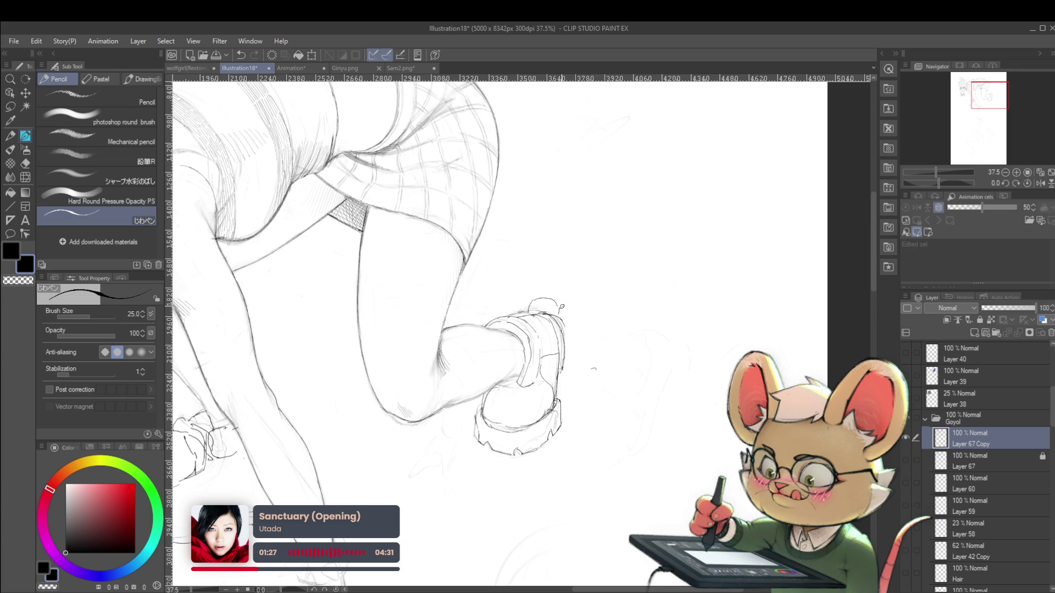
left_click_drag(581, 310, 582, 364)
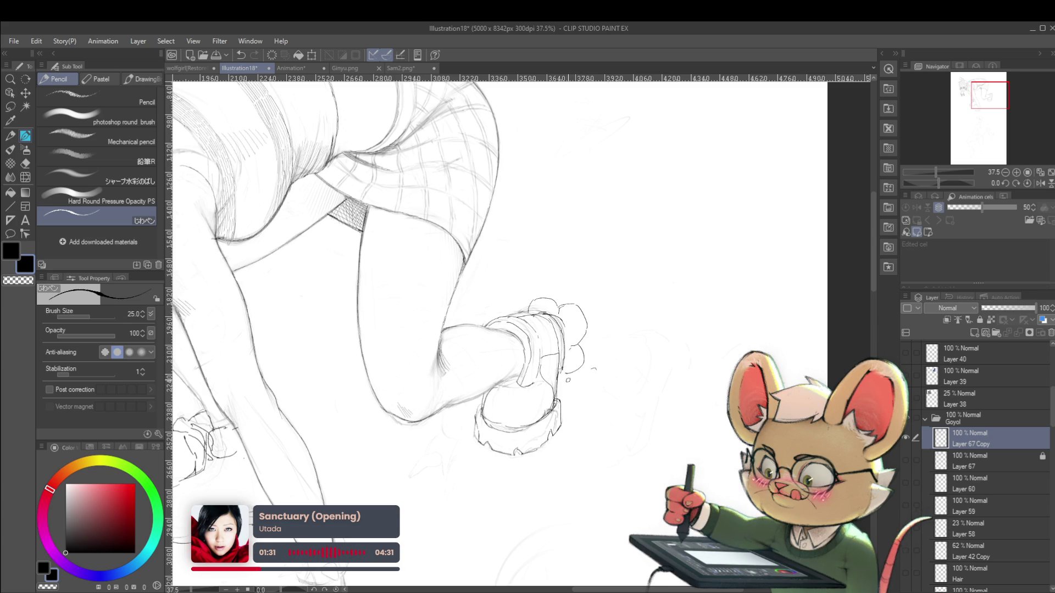
scroll(568, 282, "down", 5)
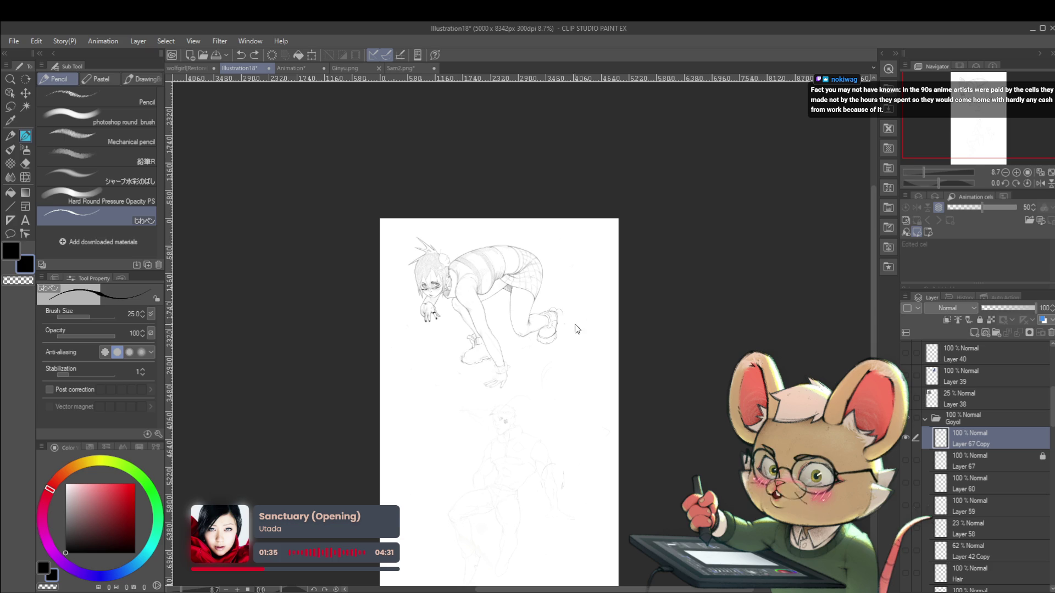
scroll(559, 319, "up", 3)
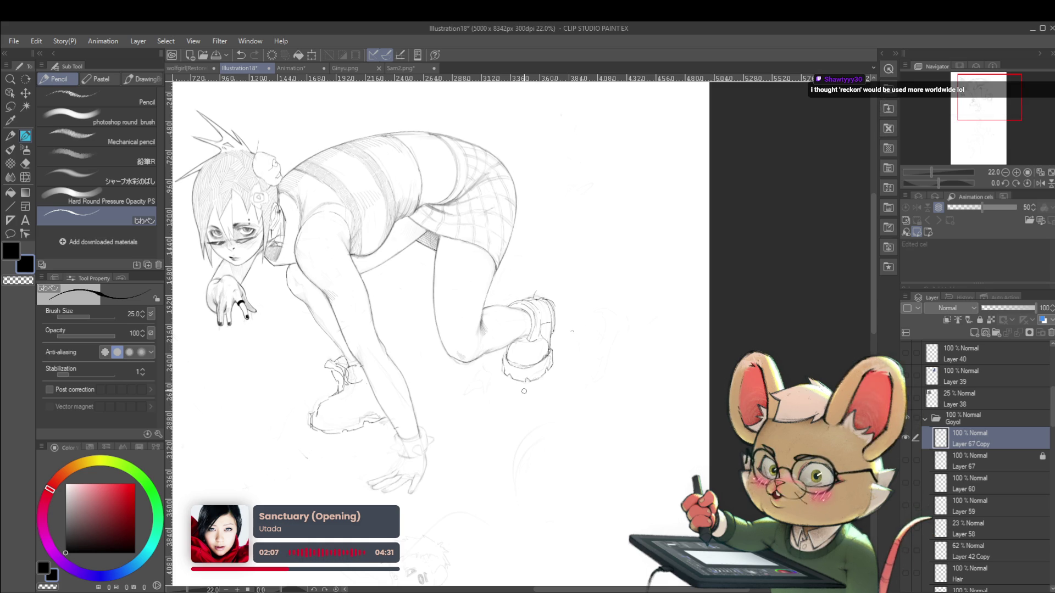
left_click(1041, 185)
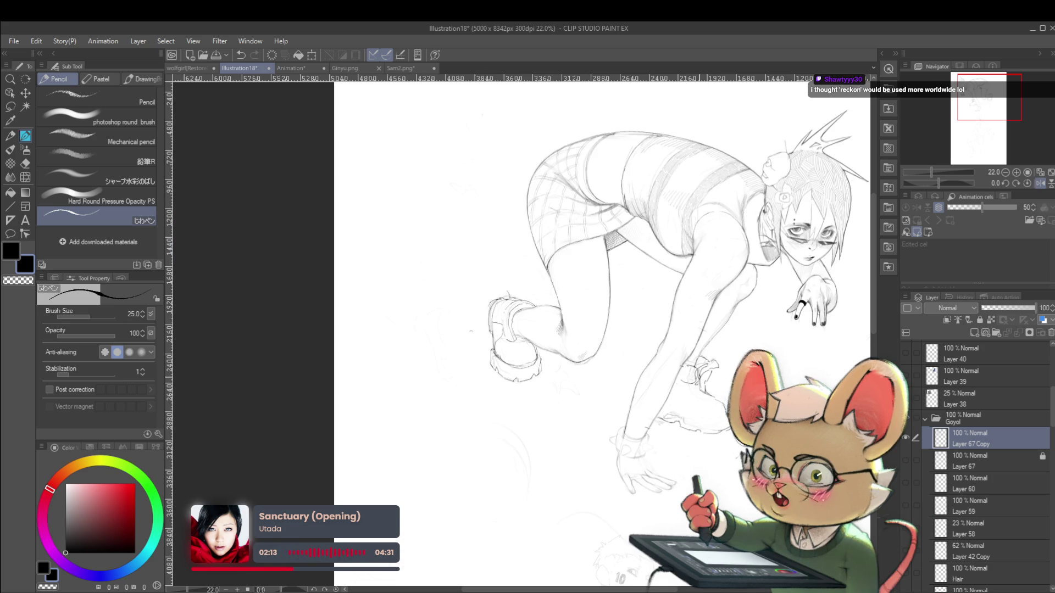
scroll(475, 337, "up", 2)
scroll(475, 338, "up", 1)
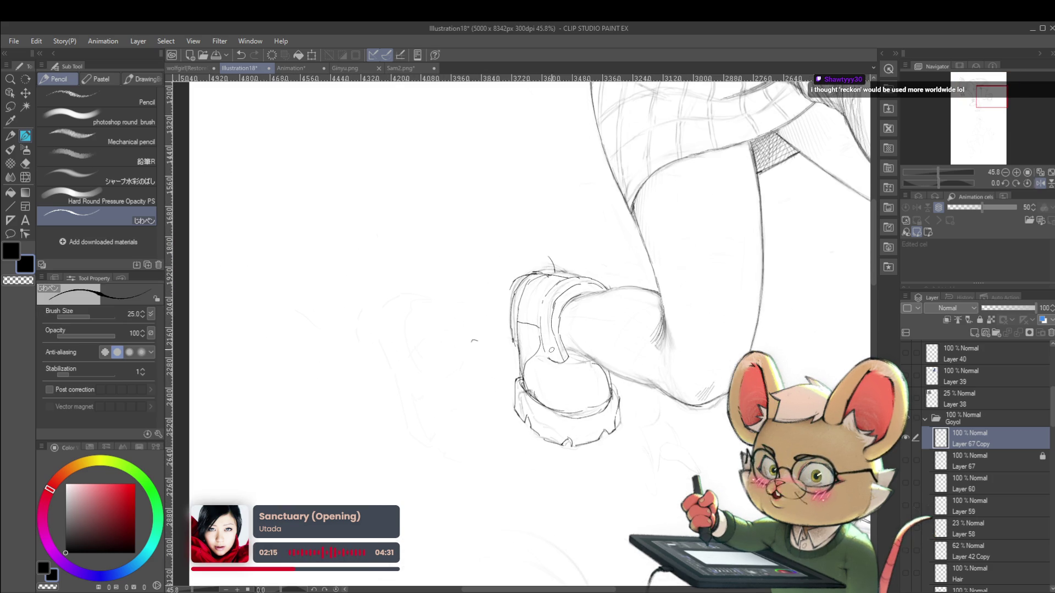
scroll(529, 379, "up", 1)
scroll(527, 382, "up", 1)
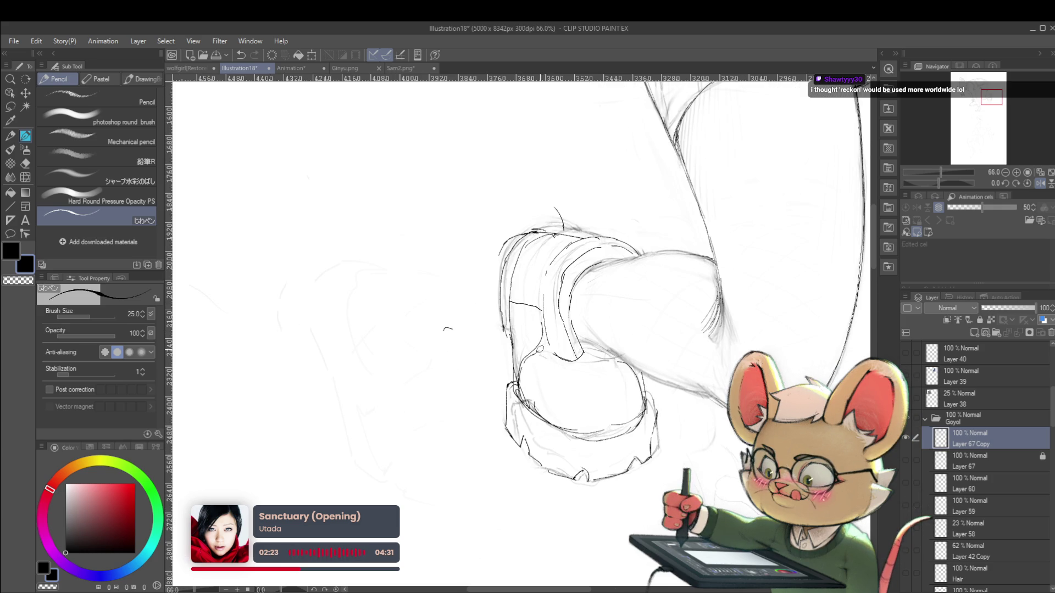
scroll(529, 326, "down", 3)
scroll(529, 325, "down", 1)
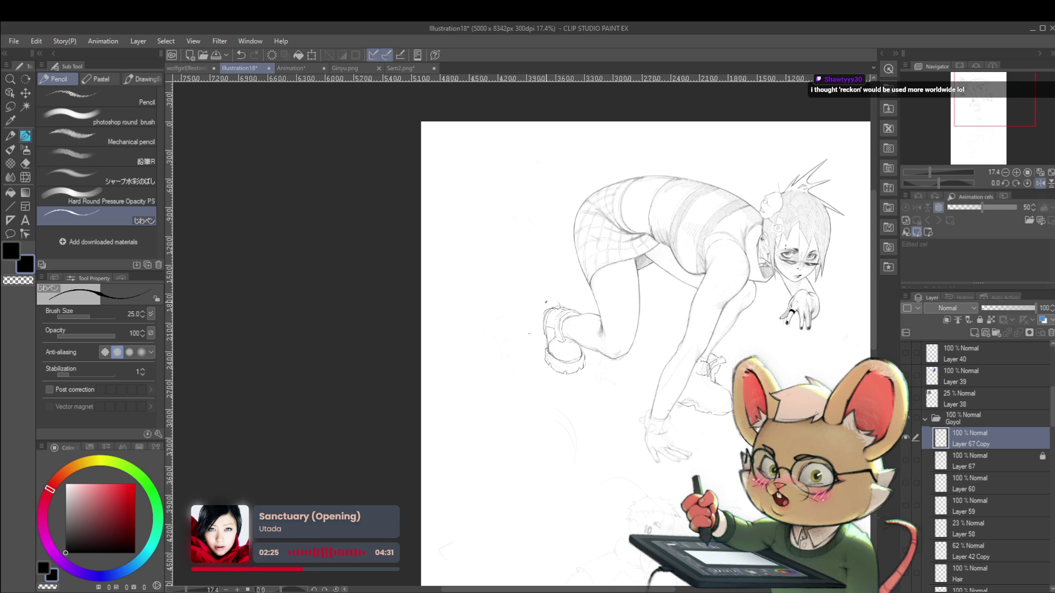
scroll(576, 353, "up", 3)
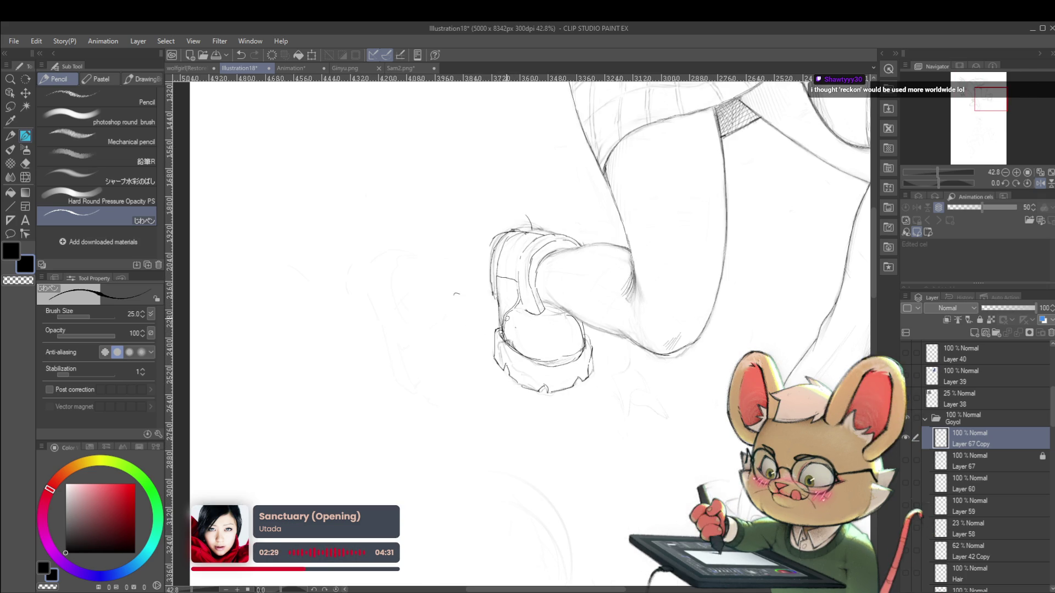
scroll(560, 360, "down", 5)
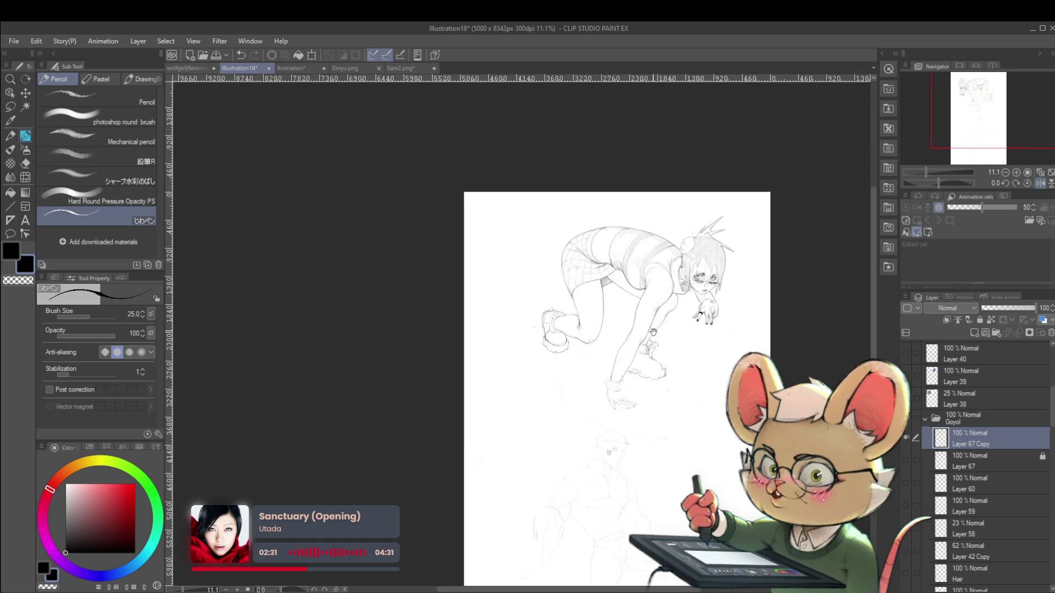
scroll(561, 360, "up", 3)
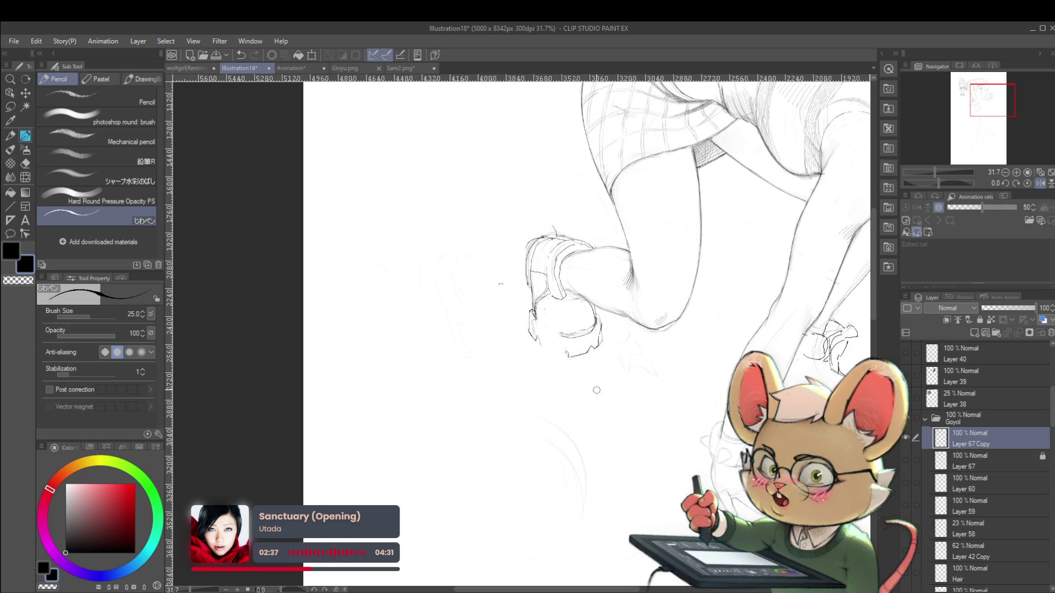
left_click(1039, 184)
Erase the rear shoe's old sole lines and sketch new sole contours
left_click_drag(480, 346, 433, 353)
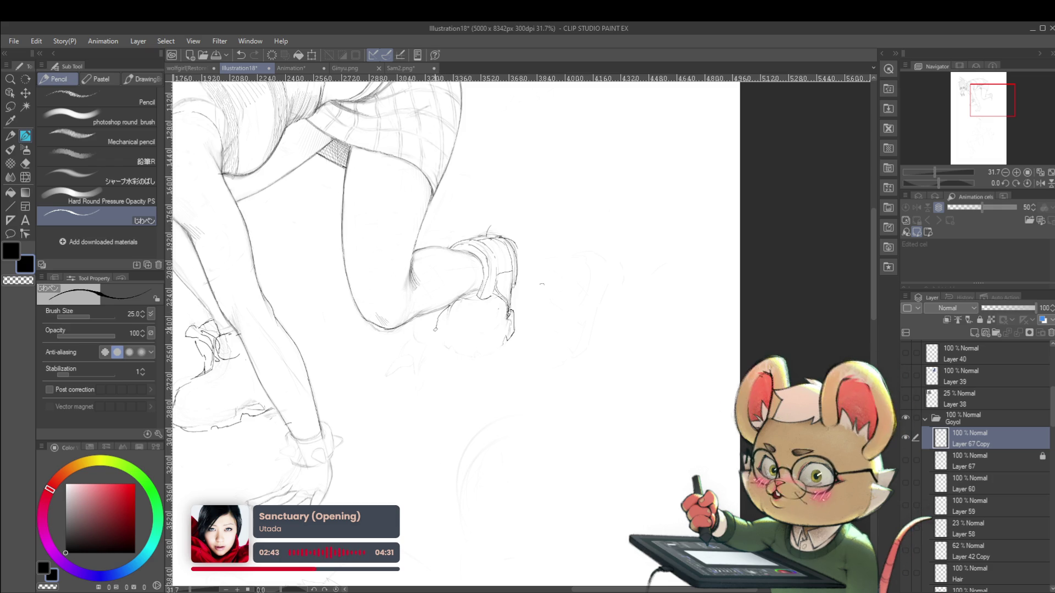
left_click_drag(438, 321, 458, 324)
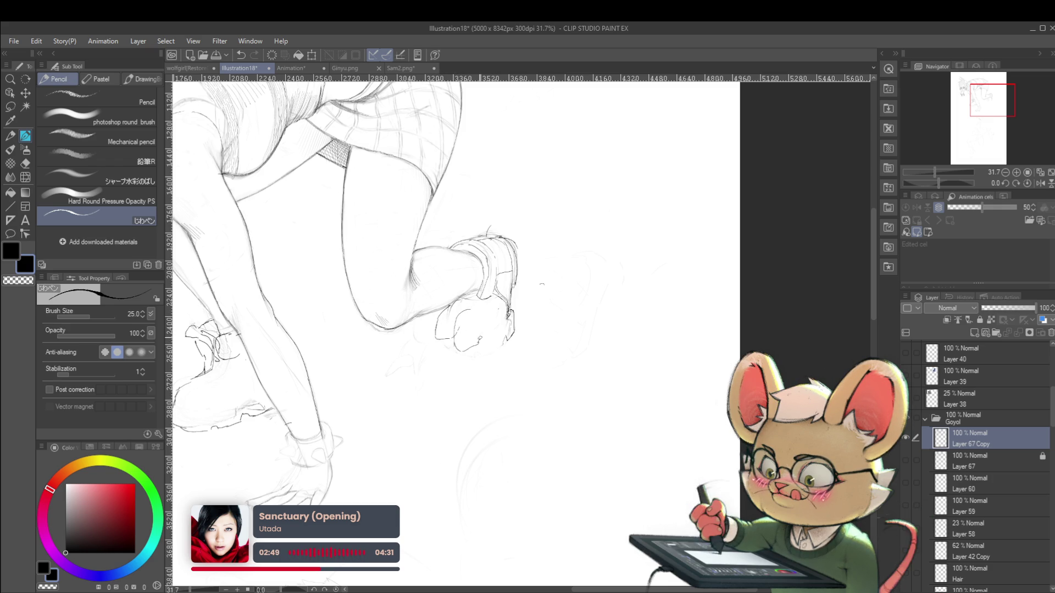
mouse_move(476, 317)
left_mouse_down()
mouse_move(493, 328)
mouse_move(475, 344)
mouse_move(492, 350)
left_mouse_up()
left_click_drag(489, 337, 500, 348)
scroll(500, 323, "down", 4)
scroll(510, 323, "down", 1)
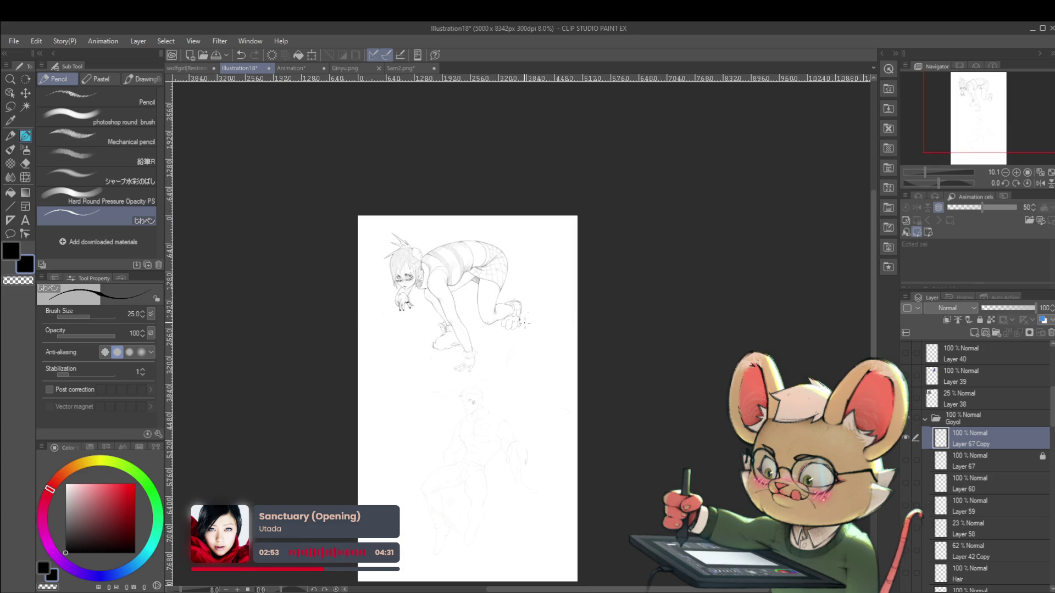
In the normal orientation, add a stroke along the bottom of the rear shoe
left_click(1040, 183)
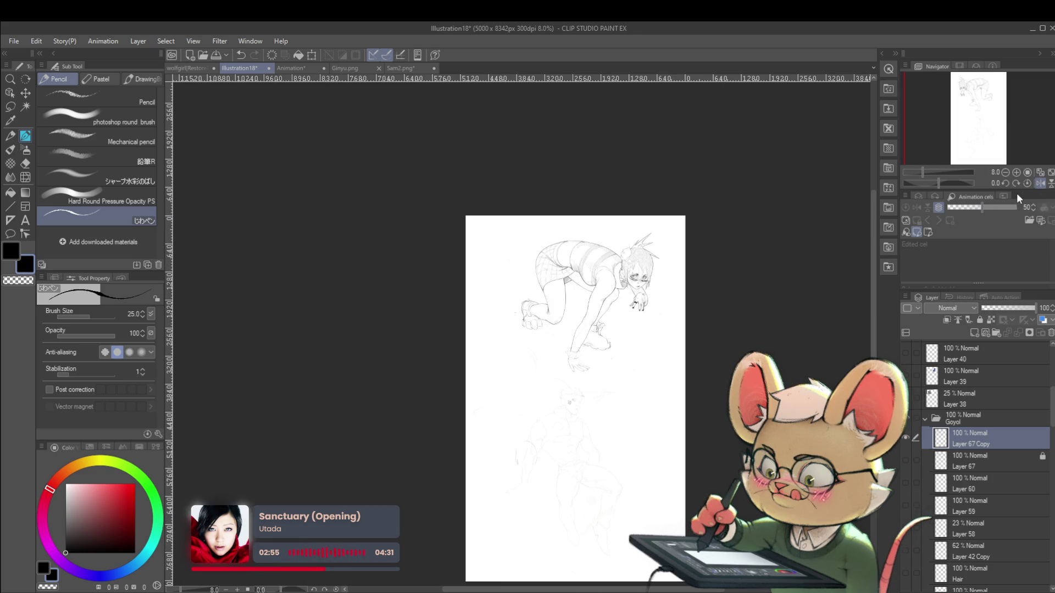
scroll(547, 331, "up", 4)
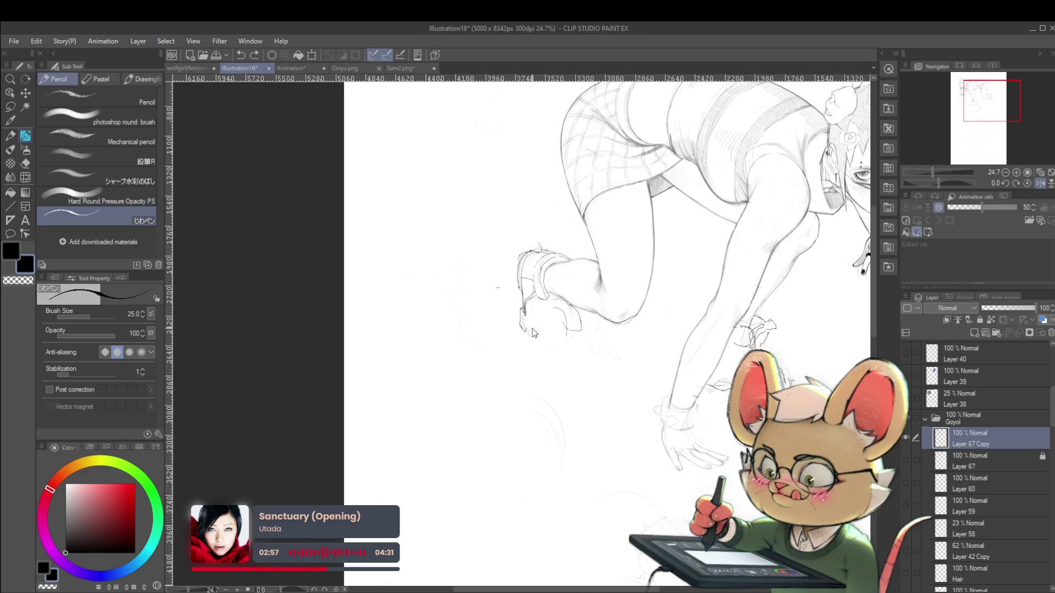
left_click_drag(527, 332, 556, 346)
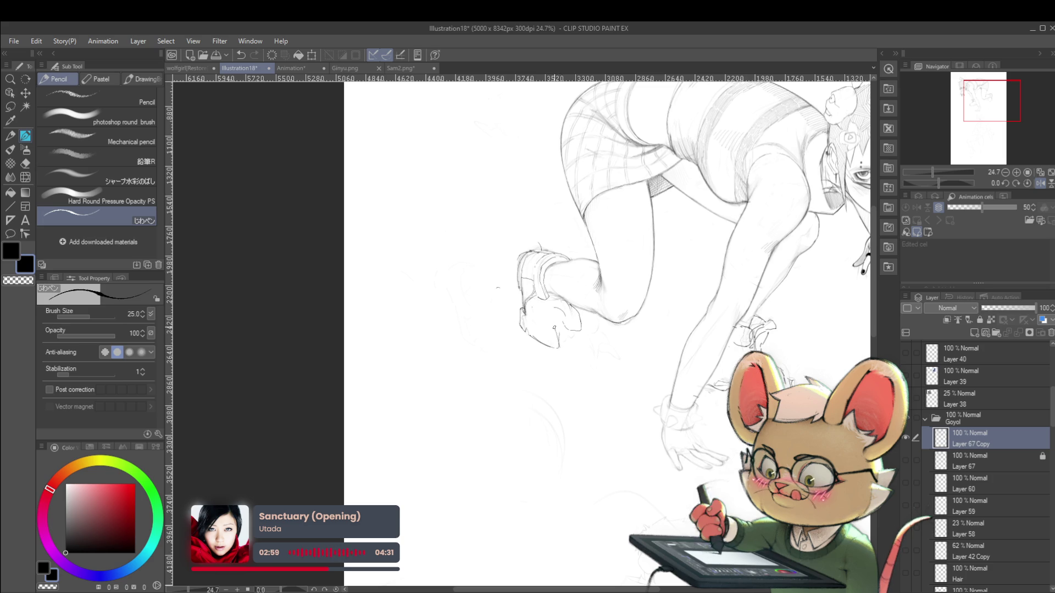
scroll(541, 320, "down", 4)
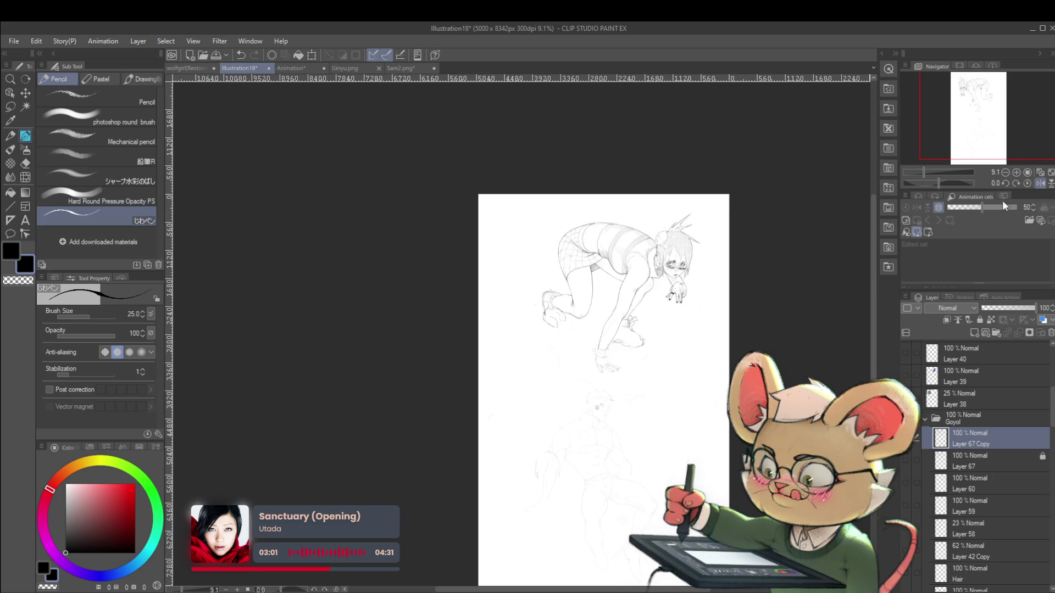
Mirror the view again and center the legs and shoes to check proportions
left_click(1040, 184)
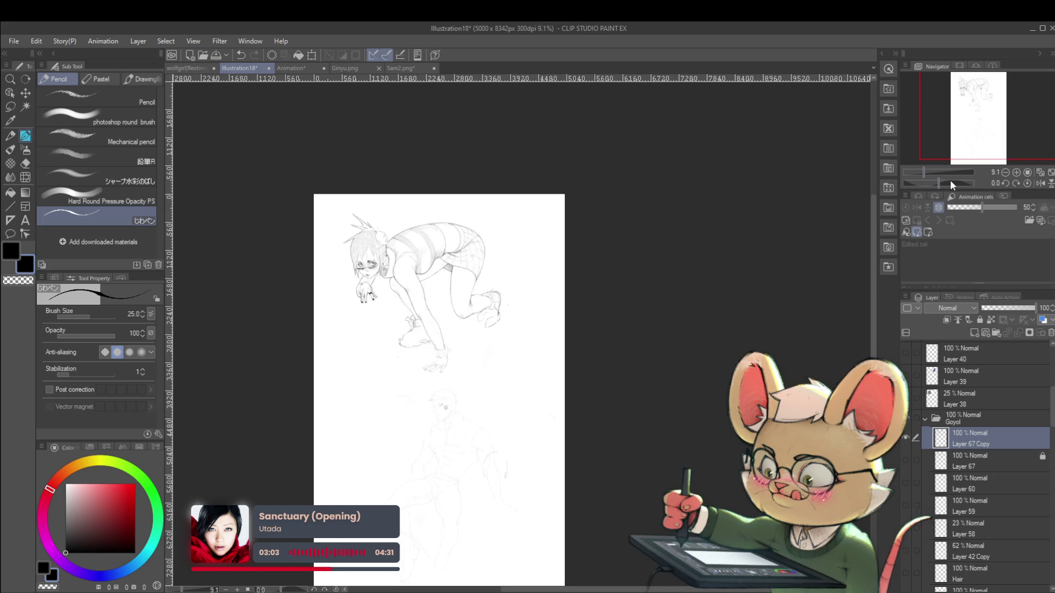
scroll(592, 242, "up", 4)
mouse_move(524, 297)
left_mouse_down()
mouse_move(570, 306)
mouse_move(542, 342)
left_mouse_up()
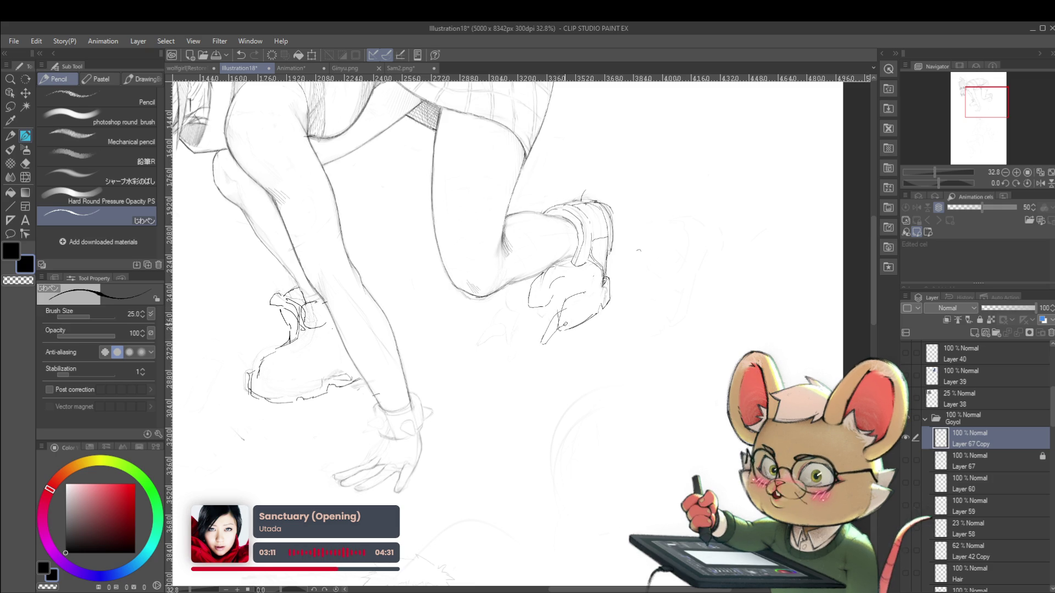
scroll(616, 272, "down", 3)
scroll(616, 272, "down", 2)
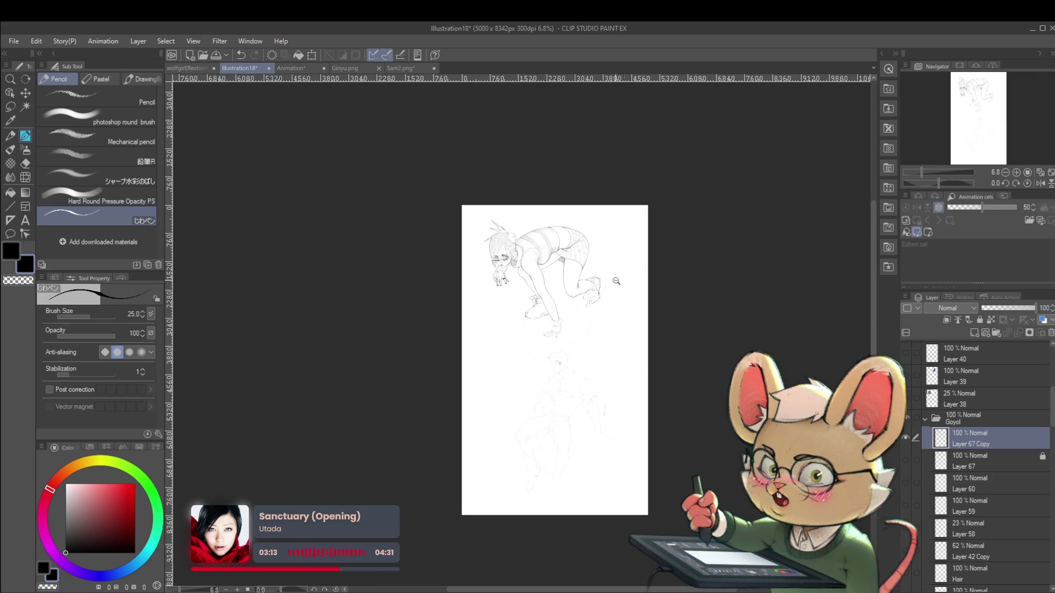
scroll(588, 306, "up", 3)
scroll(589, 306, "up", 3)
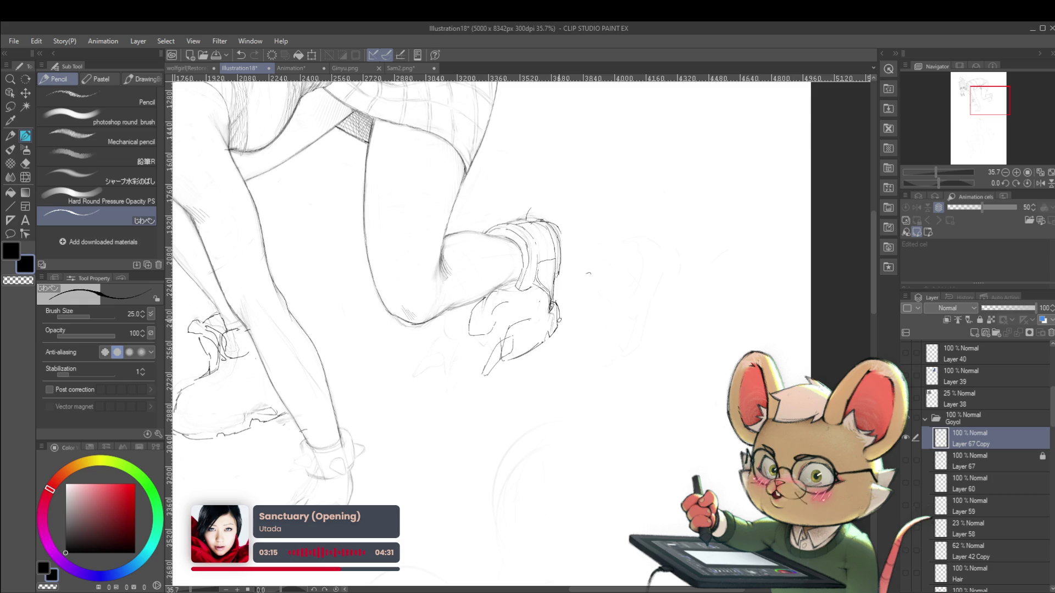
scroll(555, 302, "down", 4)
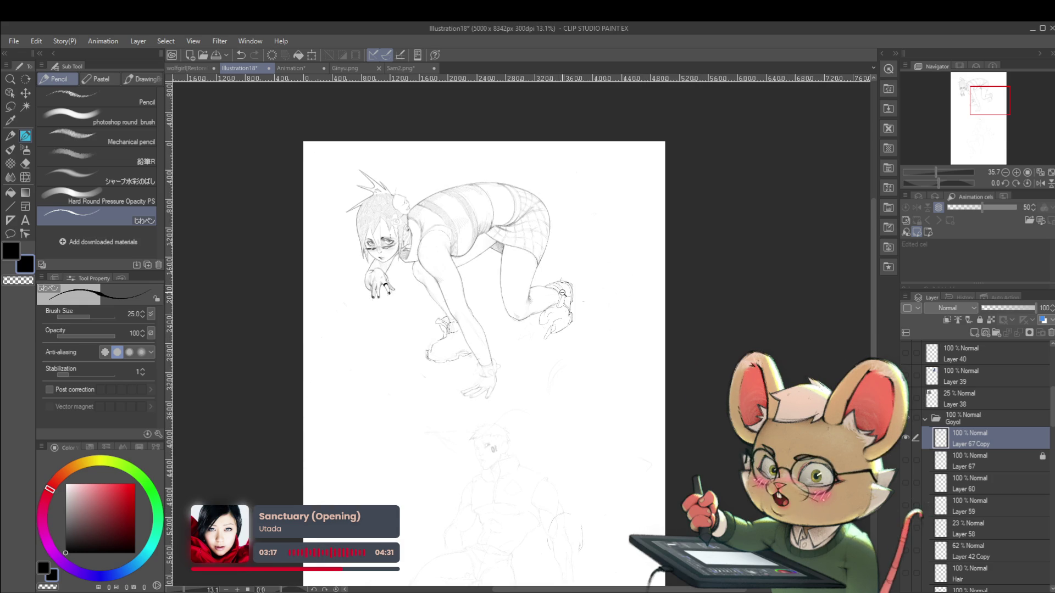
scroll(592, 297, "down", 1)
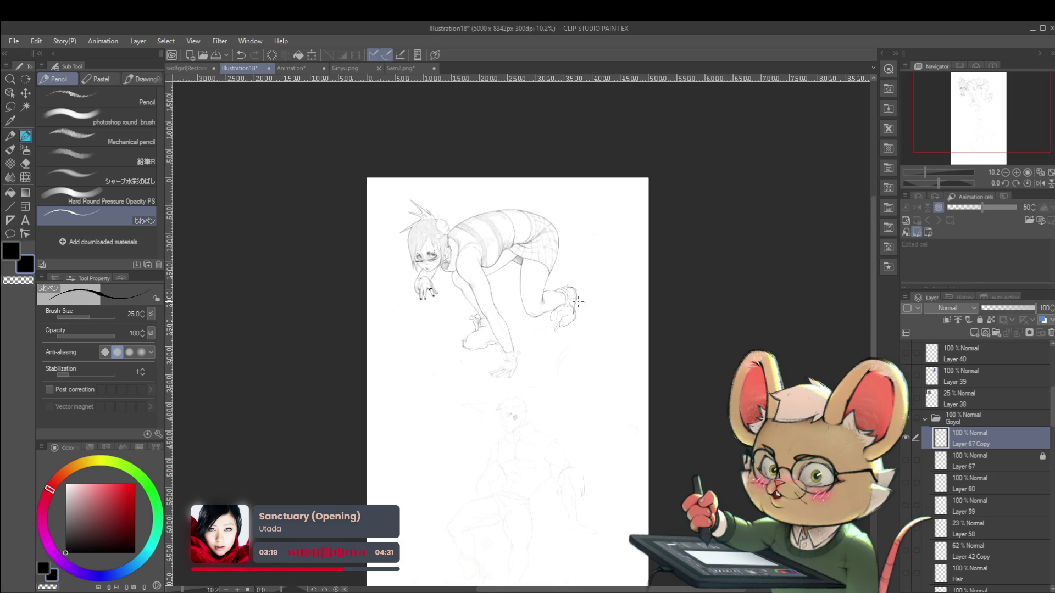
scroll(618, 395, "up", 3)
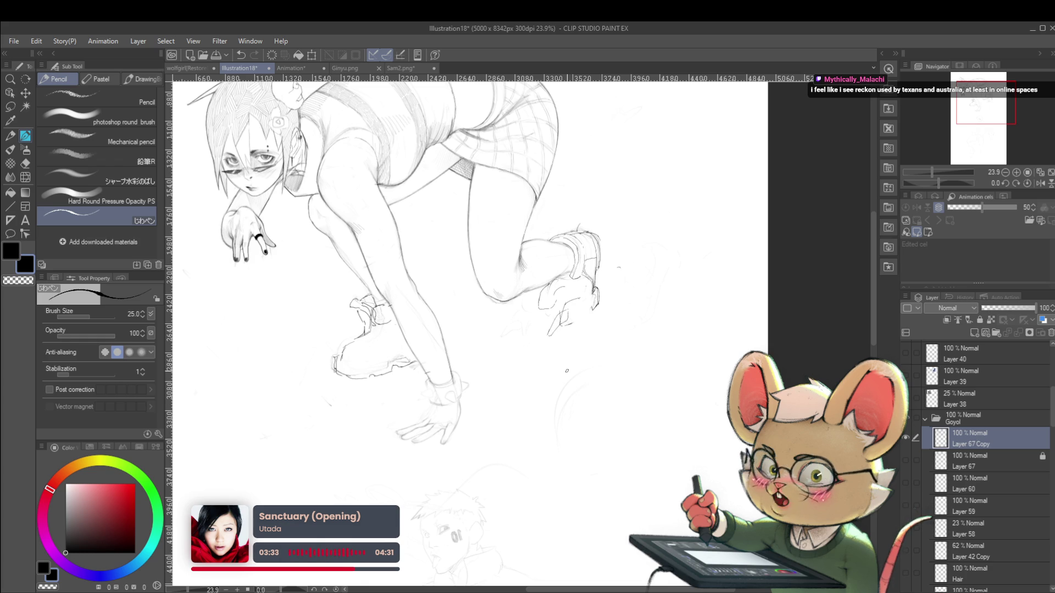
Flip the view and undo the last two strokes on the lower shoe
left_click(1040, 183)
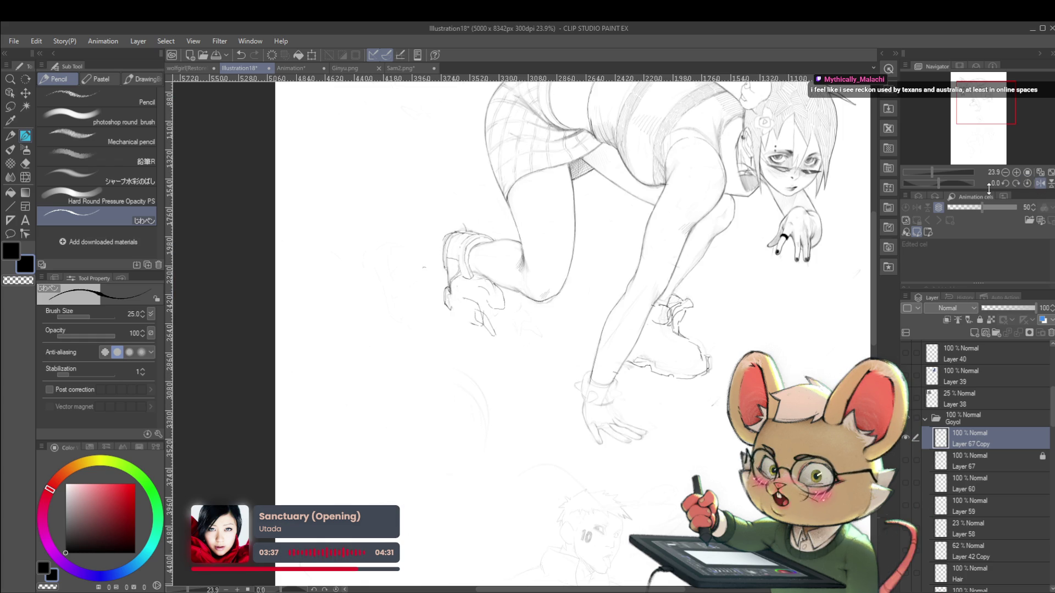
key("ctrl+z")
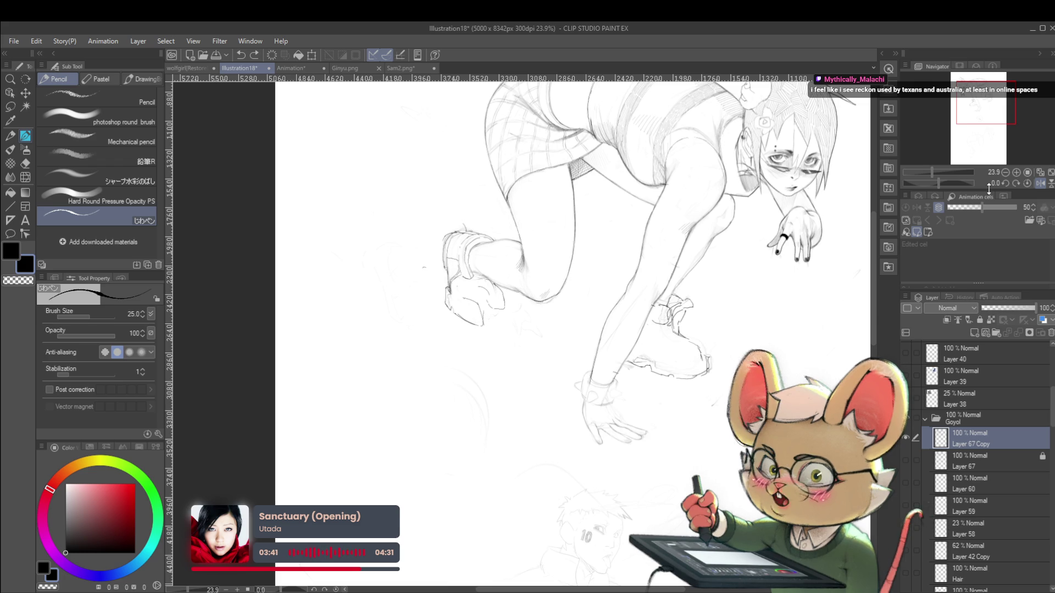
key("ctrl+z")
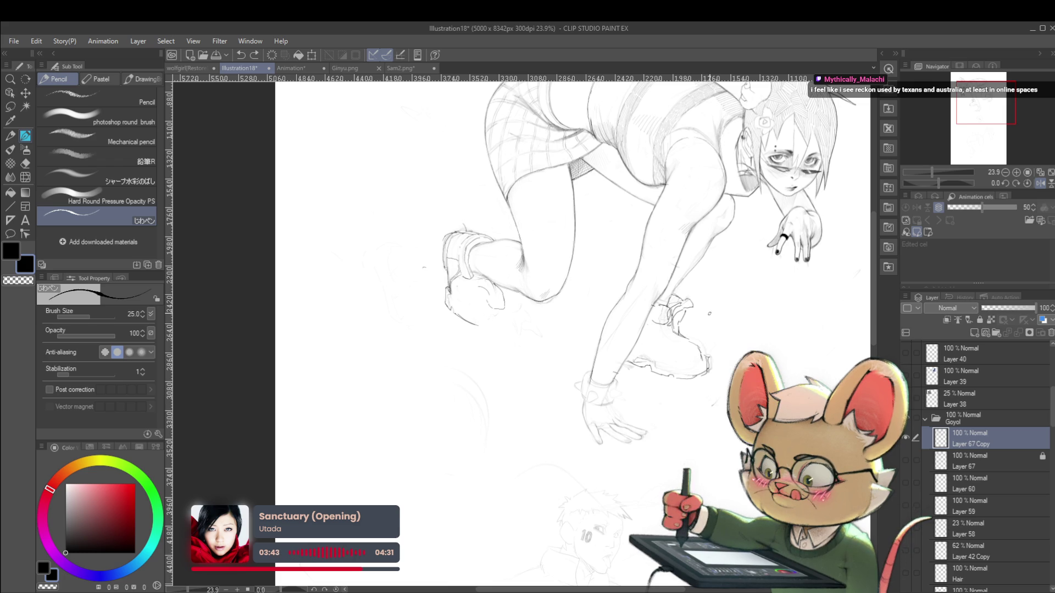
Redraw the line along the rear shoe's sole and zoom around to review it
mouse_move(454, 314)
left_mouse_down()
mouse_move(488, 296)
mouse_move(497, 330)
mouse_move(499, 318)
left_mouse_up()
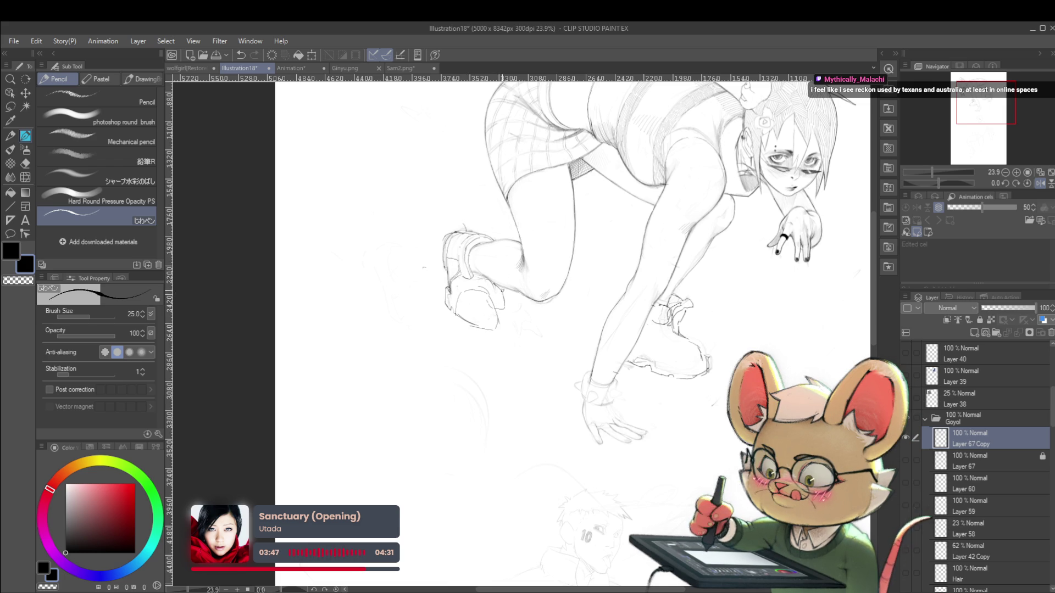
scroll(496, 319, "down", 5)
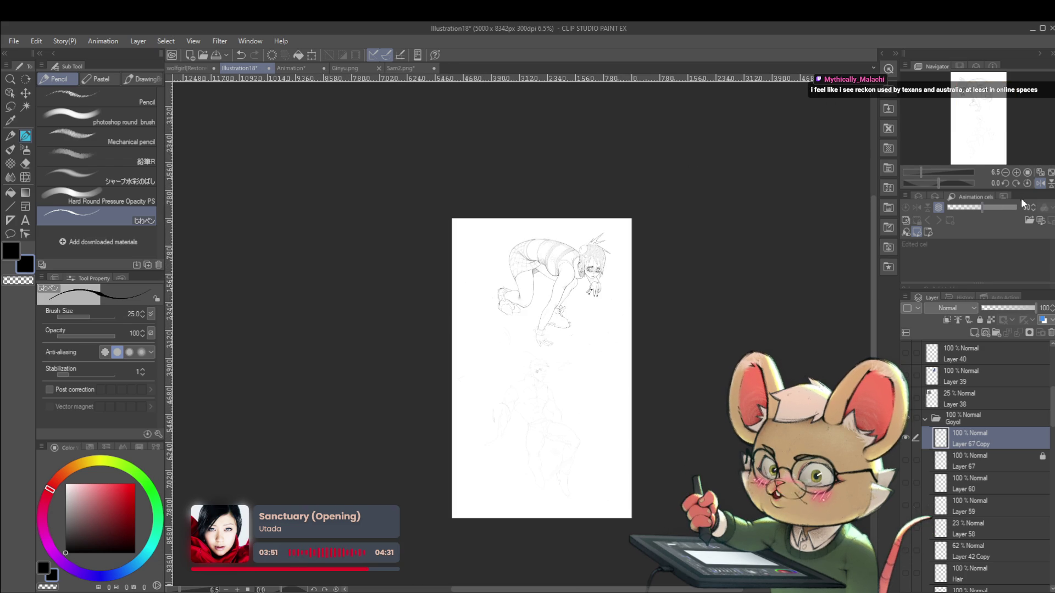
scroll(507, 346, "up", 5)
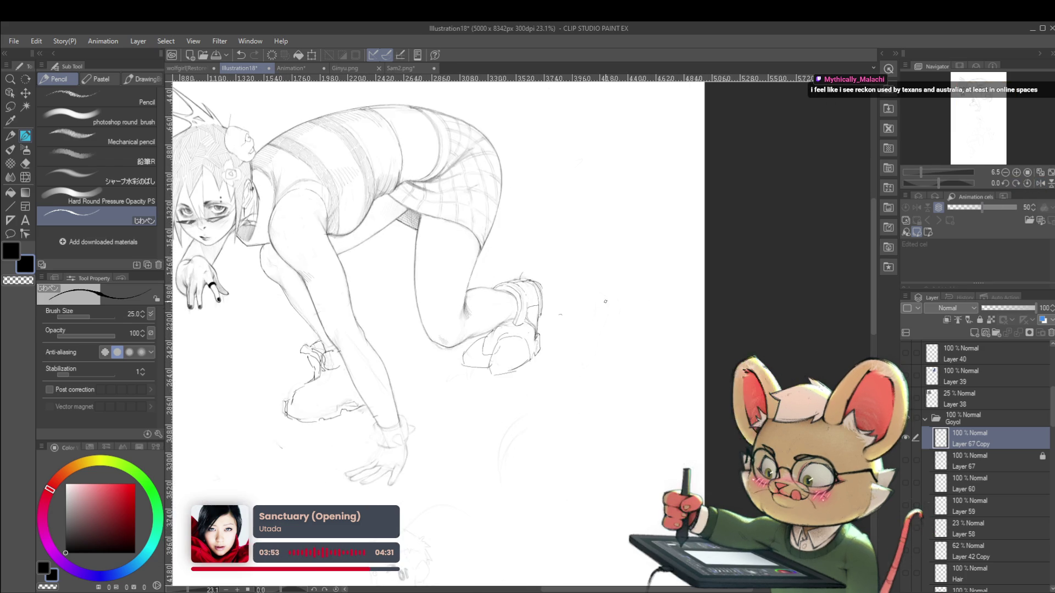
scroll(506, 346, "up", 1)
scroll(506, 346, "up", 1)
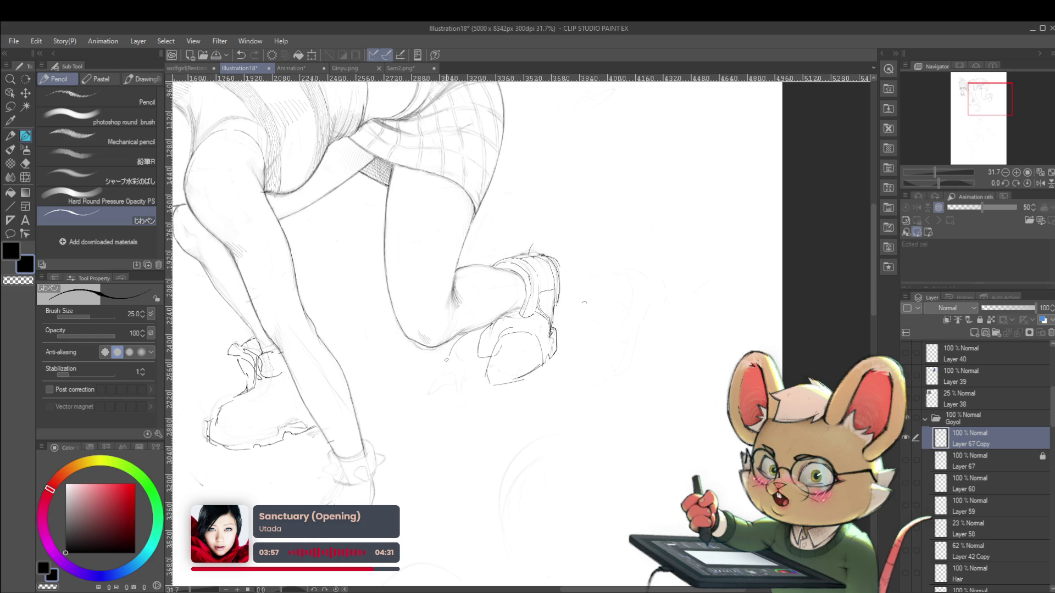
scroll(520, 343, "down", 6)
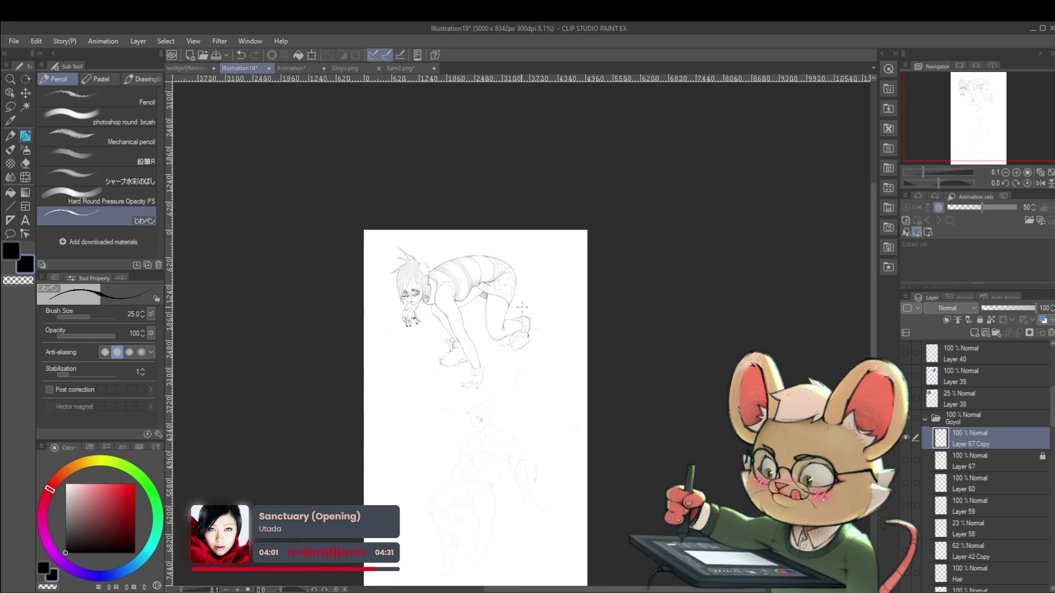
scroll(522, 307, "up", 6)
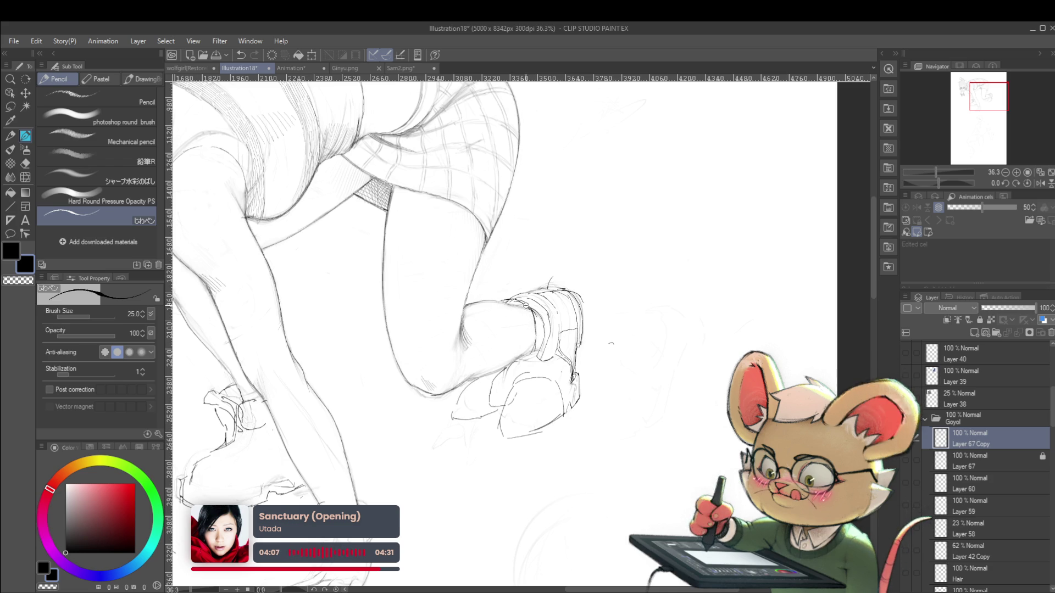
scroll(535, 333, "down", 3)
scroll(527, 297, "down", 2)
scroll(521, 262, "down", 2)
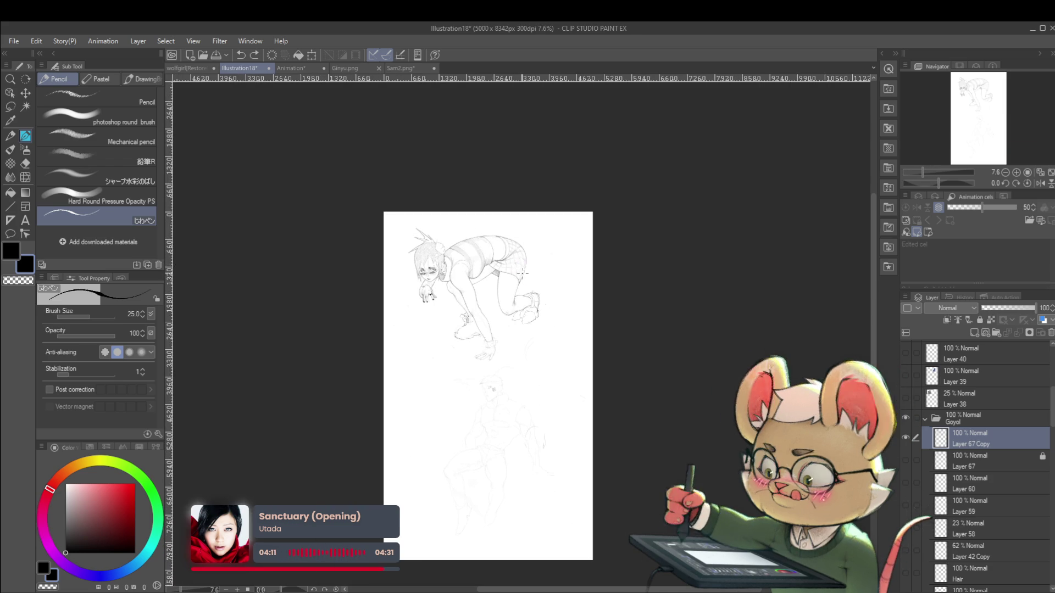
scroll(533, 297, "up", 1)
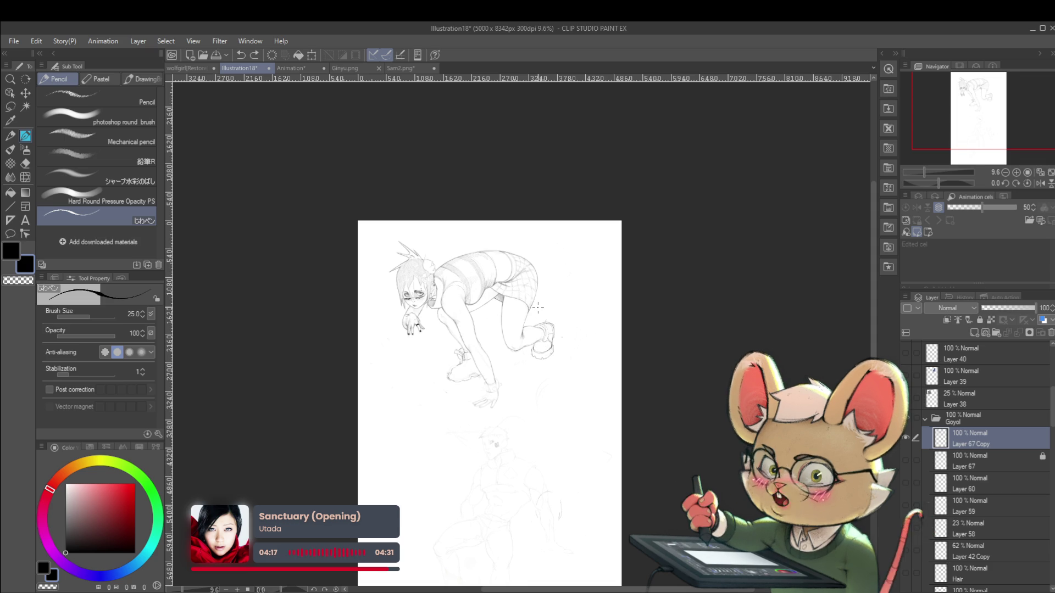
Mirror the view and zoom in to about 26% around the rear shoe
left_click(1040, 183)
scroll(482, 309, "up", 3)
scroll(481, 309, "up", 2)
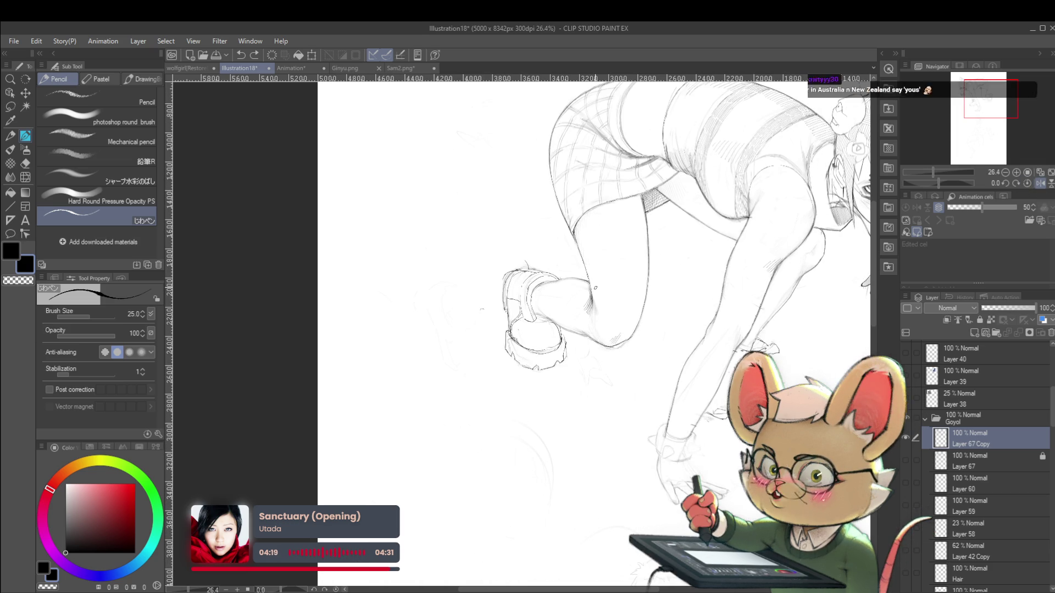
key("m")
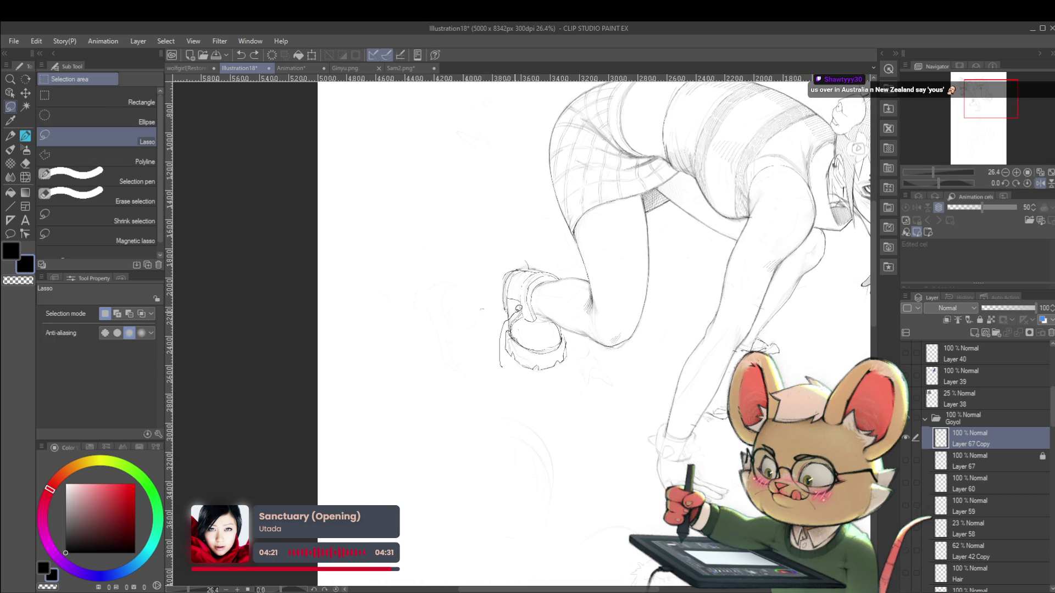
Lasso the rear shoe, scale it to 109% by 103%, rotate -2.6°, then un-mirror
mouse_move(525, 325)
left_mouse_down()
mouse_move(562, 321)
mouse_move(568, 379)
left_mouse_up()
key("ctrl+t")
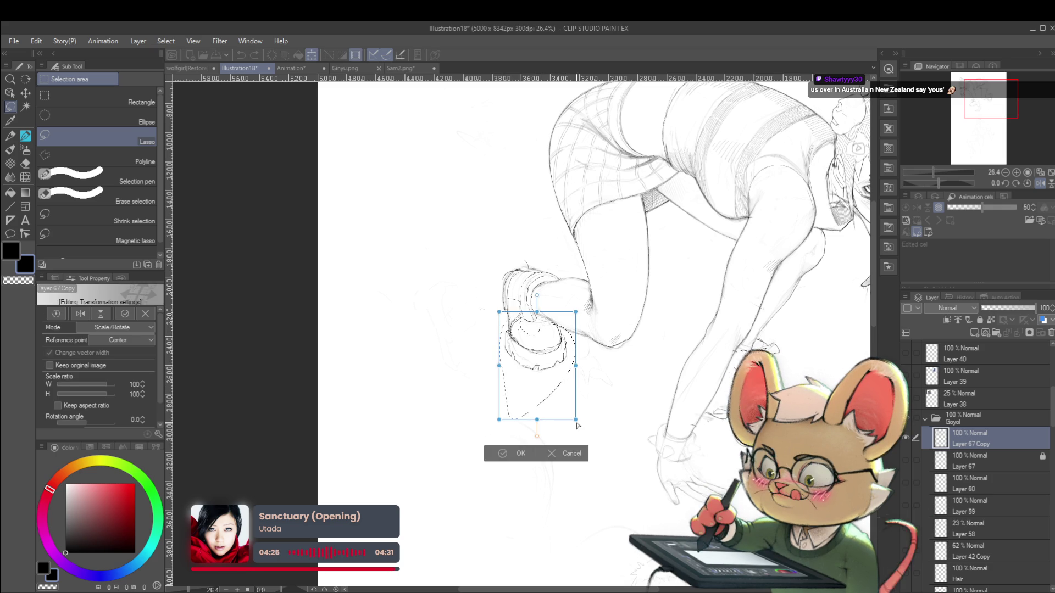
left_click_drag(576, 425, 585, 436)
left_click_drag(560, 386, 563, 393)
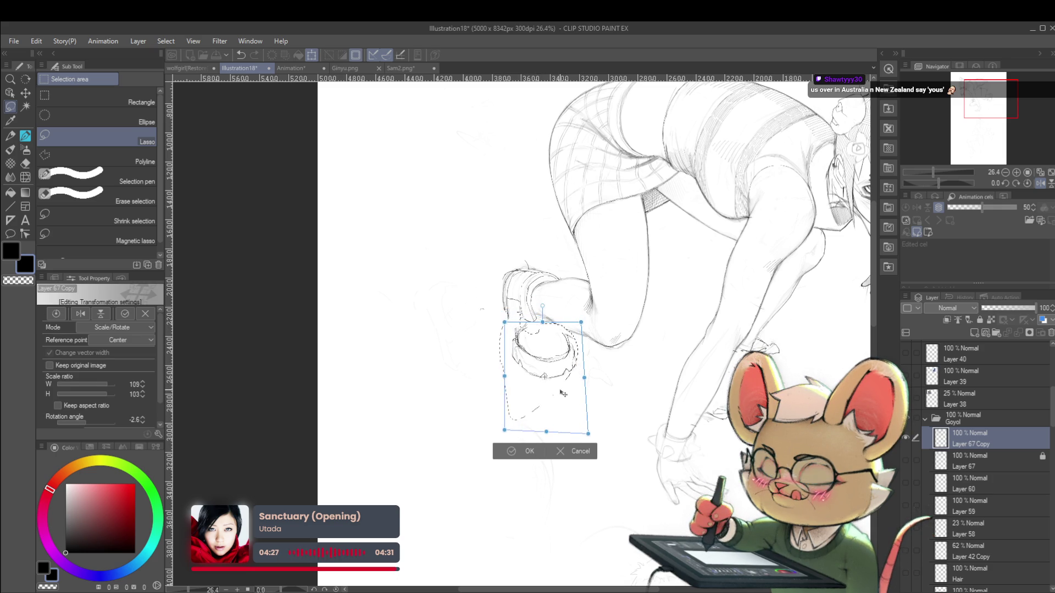
scroll(654, 342, "down", 2)
scroll(687, 329, "down", 2)
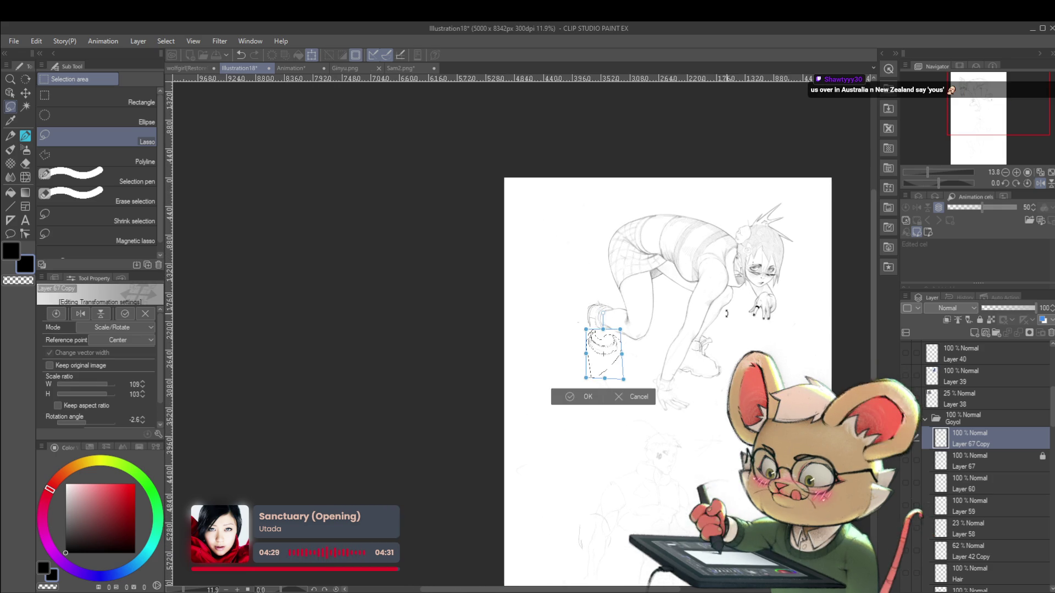
key("Return")
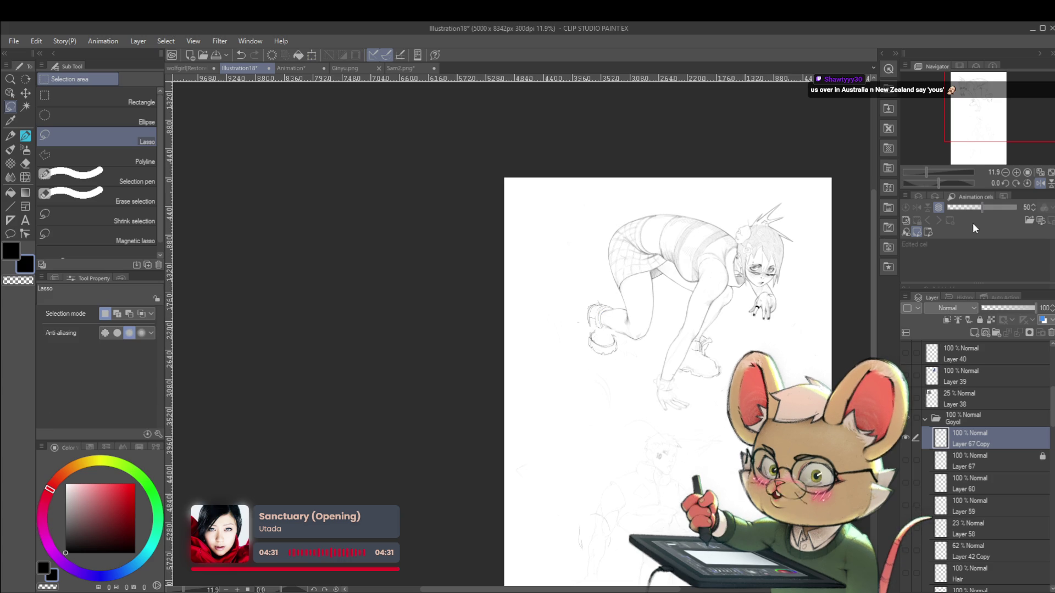
left_click(1039, 184)
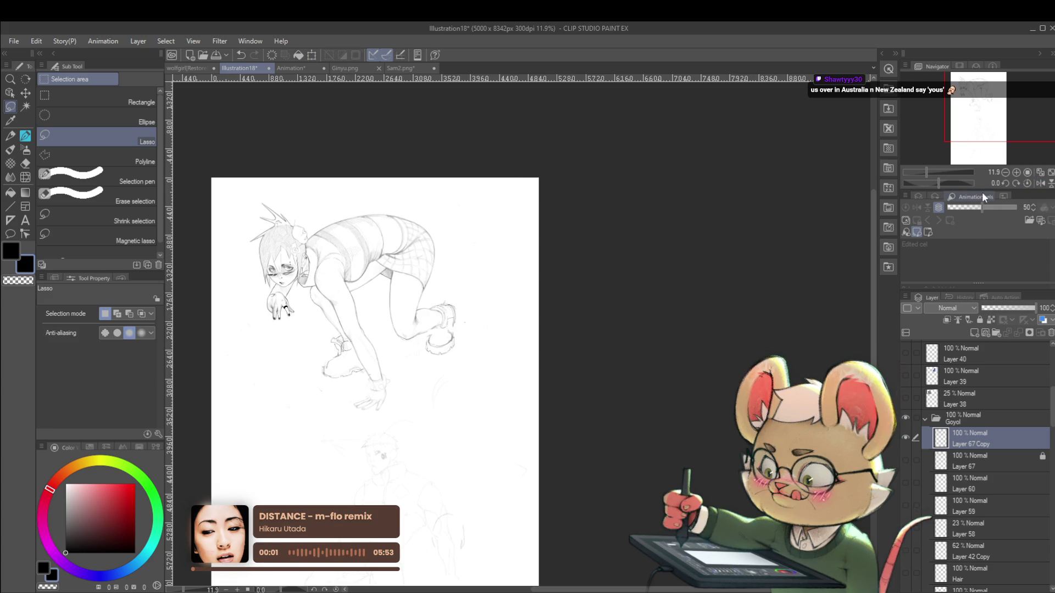
Mirror the view and return to the pencil brush at size 25, zoomed out to the whole figure
scroll(451, 322, "up", 3)
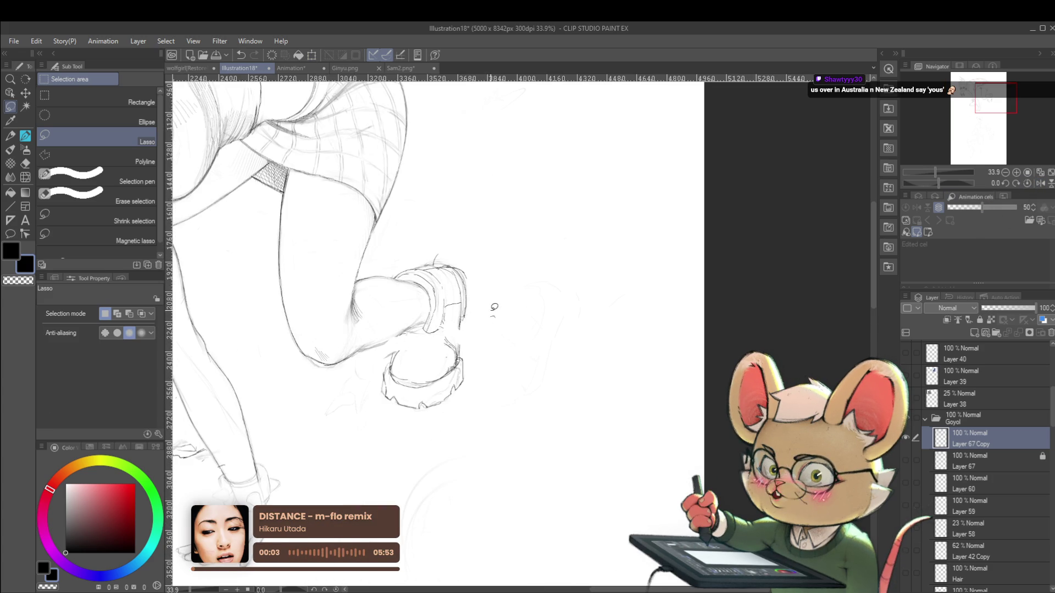
key("p")
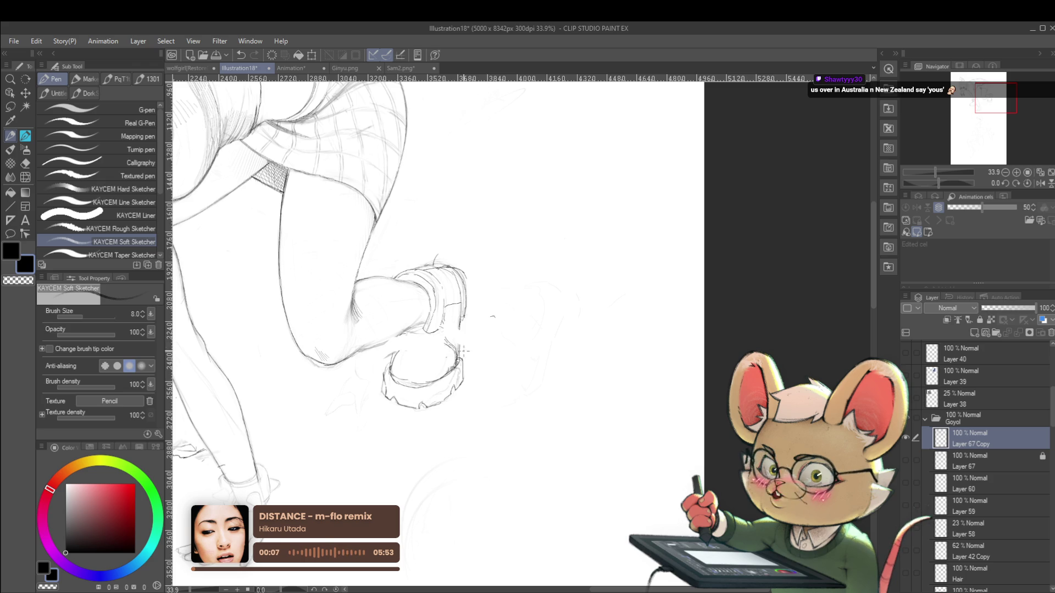
left_click(1039, 183)
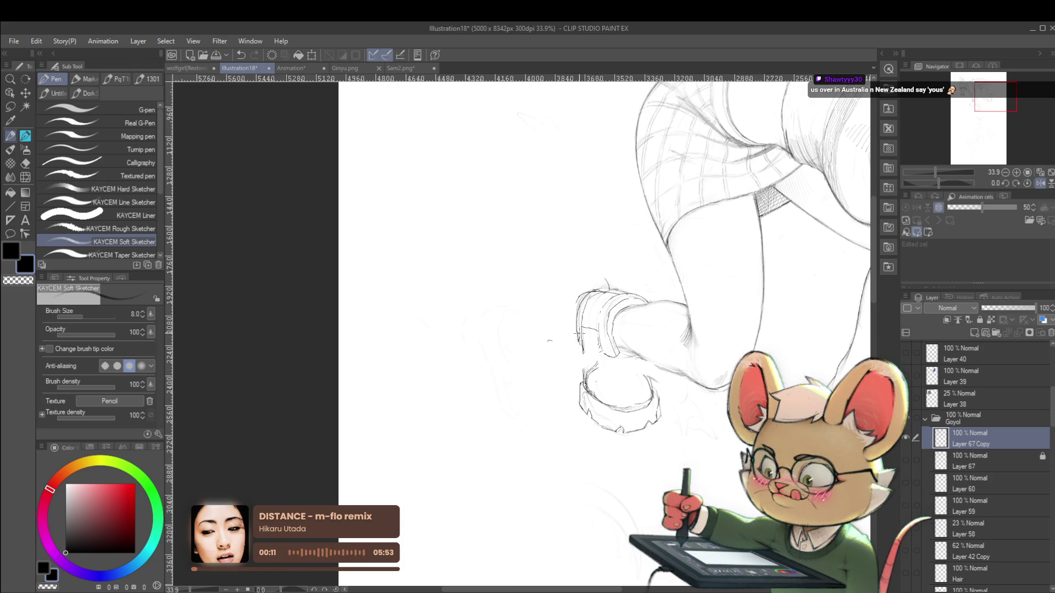
scroll(579, 254, "up", 2)
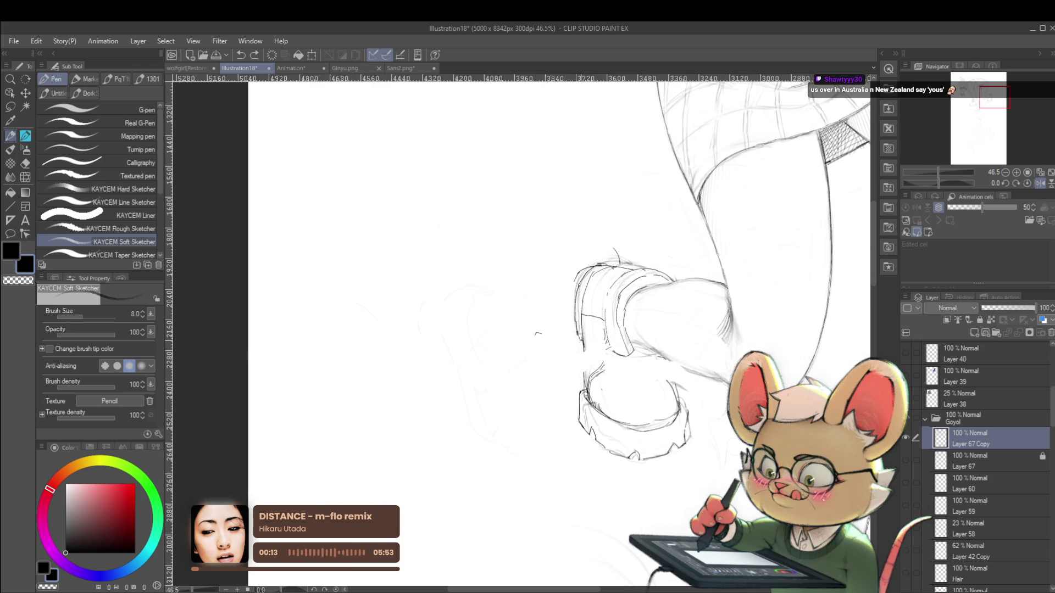
key("p")
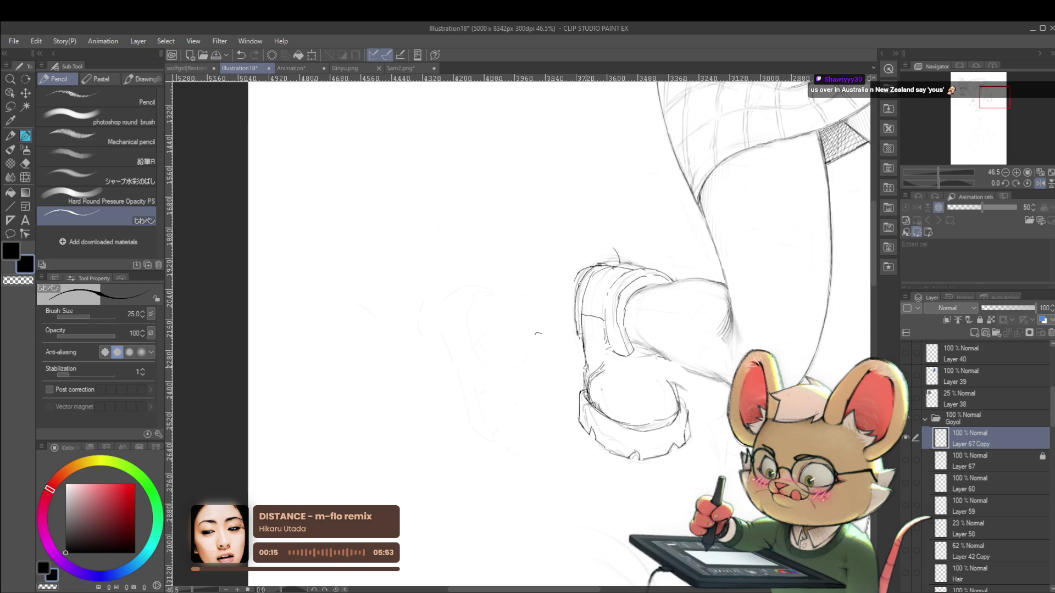
scroll(577, 292, "down", 7)
scroll(611, 329, "down", 2)
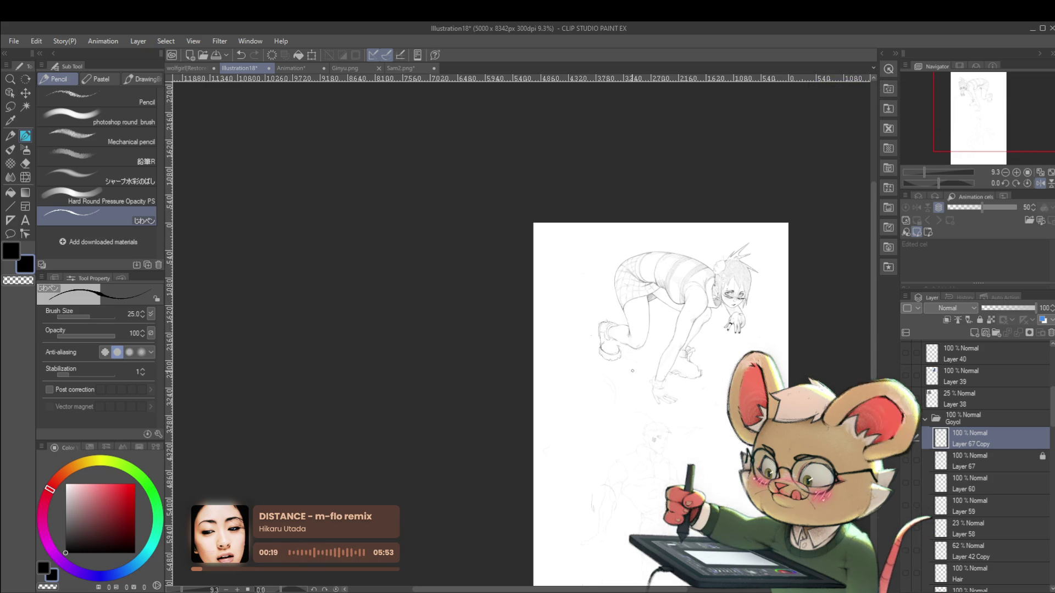
Turn off the mirrored view, inspect the resized shoe up close, and undo the last edit
left_click_drag(654, 348, 582, 354)
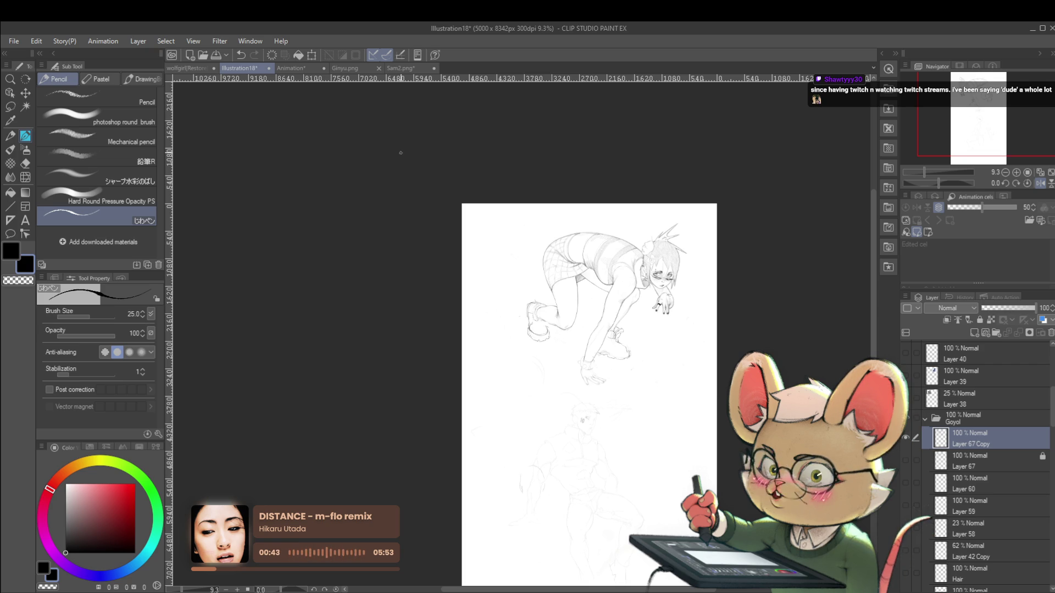
scroll(541, 342, "up", 3)
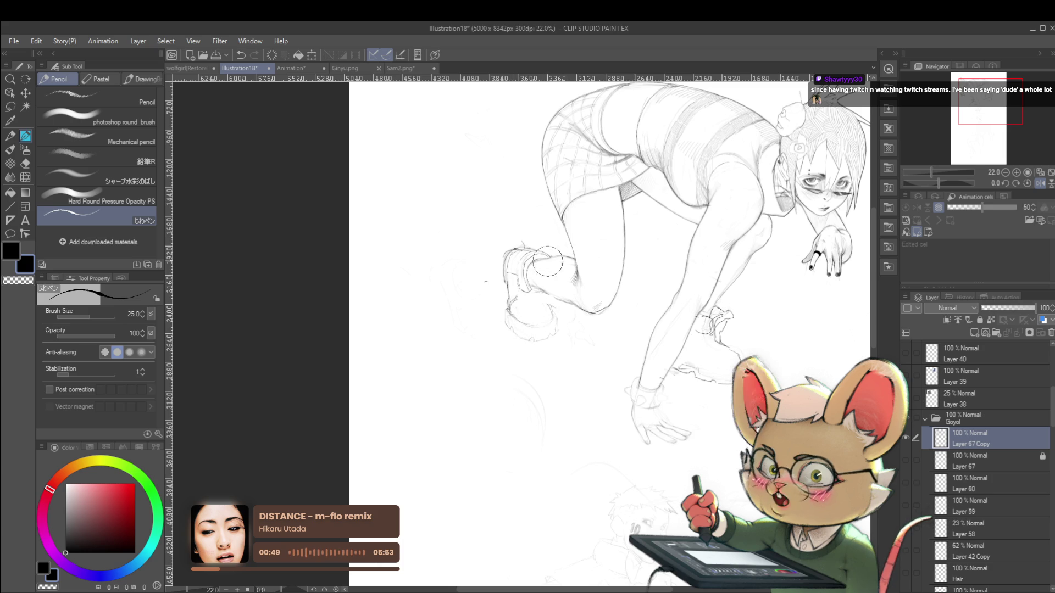
left_click(1040, 182)
scroll(482, 319, "up", 2)
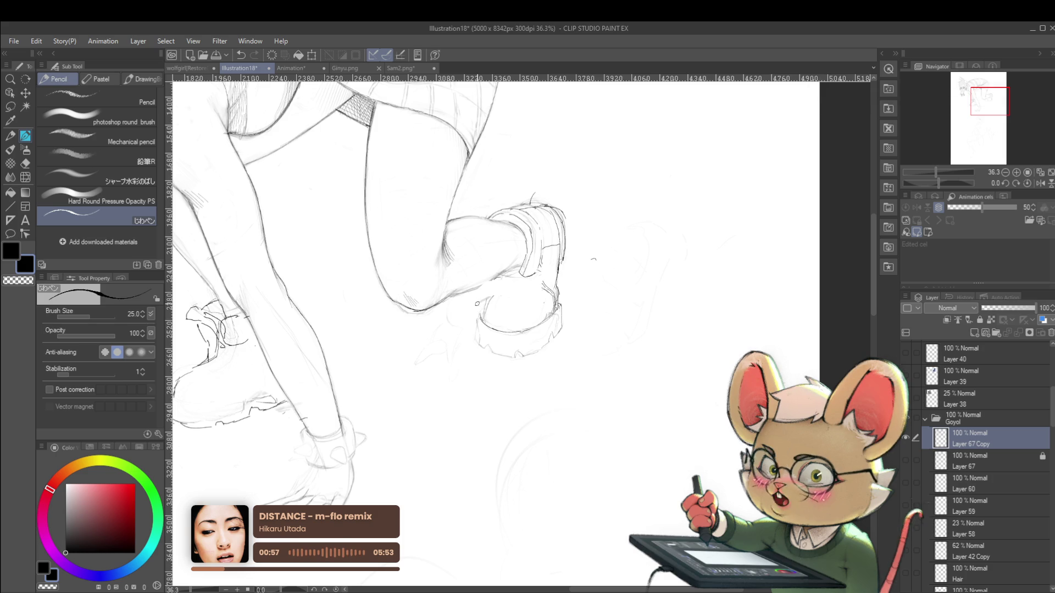
left_click_drag(485, 338, 468, 361)
left_click_drag(513, 297, 530, 307)
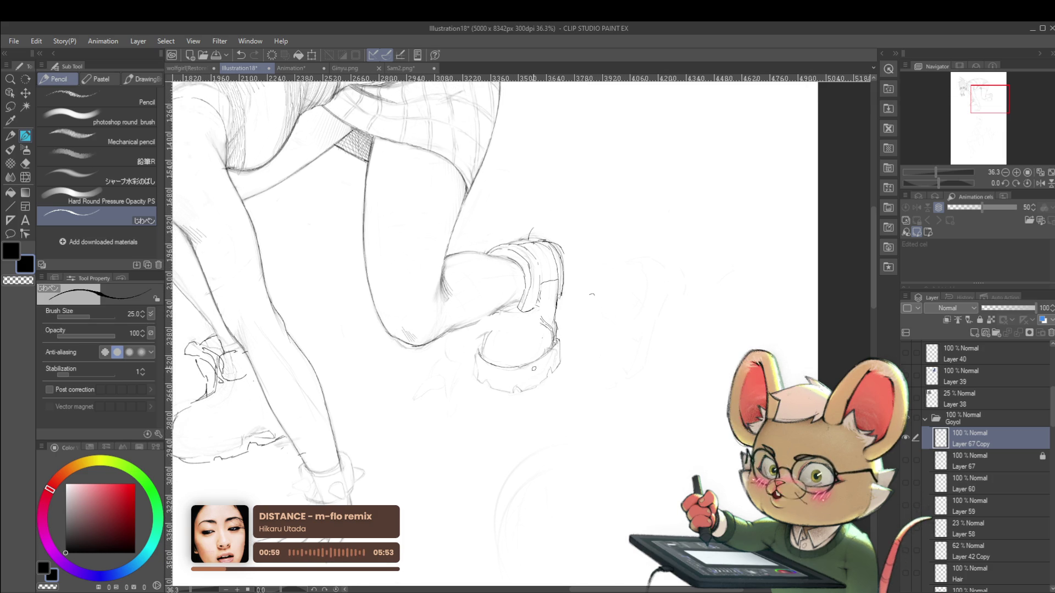
key("ctrl+z")
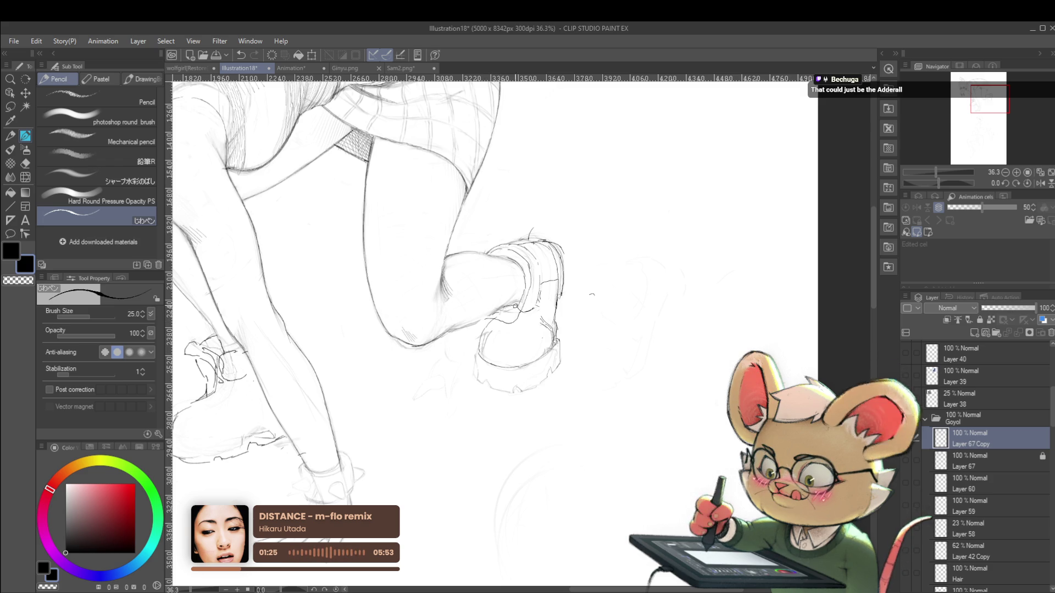
Zoom out and mirror the canvas view horizontally again
scroll(523, 277, "down", 5)
scroll(614, 276, "down", 1)
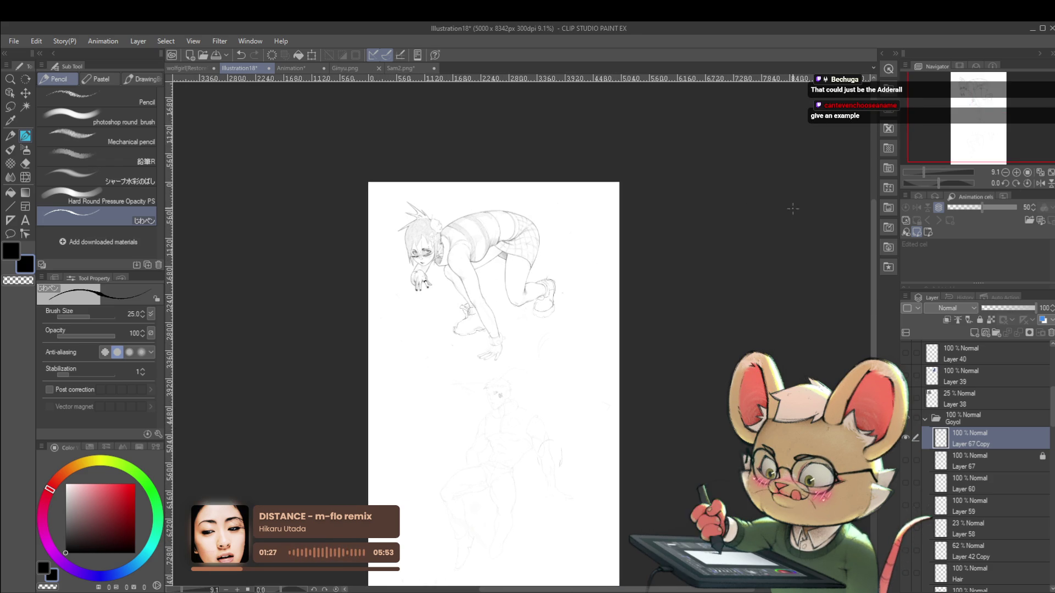
left_click(1039, 183)
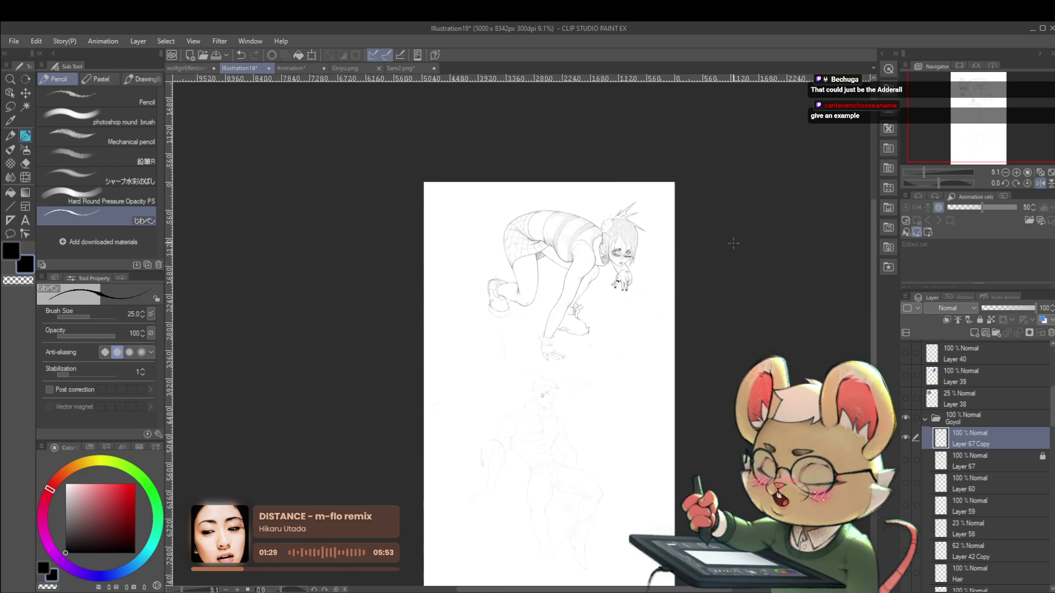
scroll(350, 272, "up", 4)
Push the rear shoe and foot outlines into new shape with Liquify at size 500
key("j")
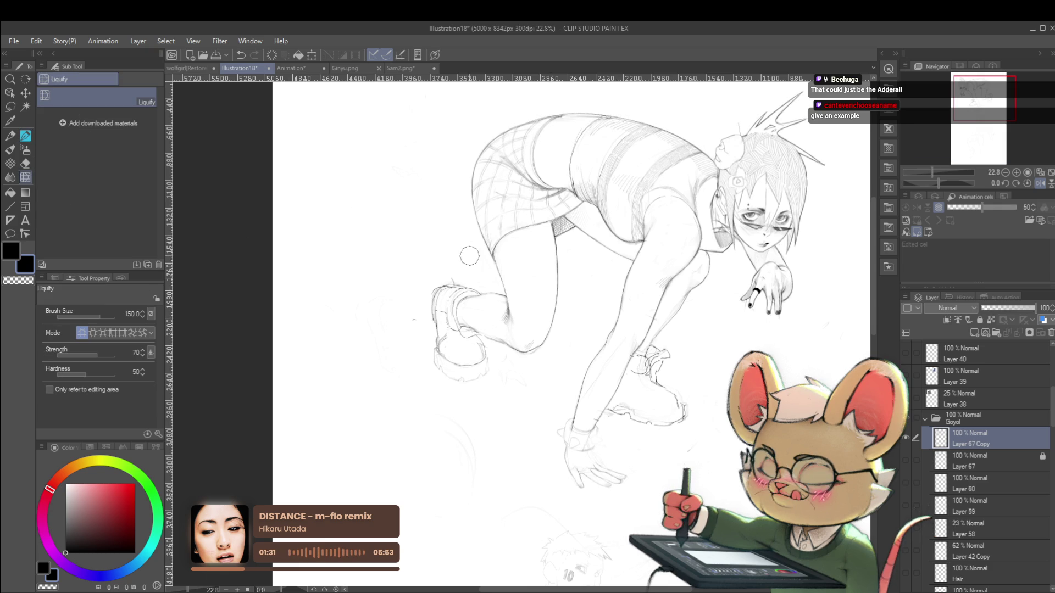
key("bracketleft")
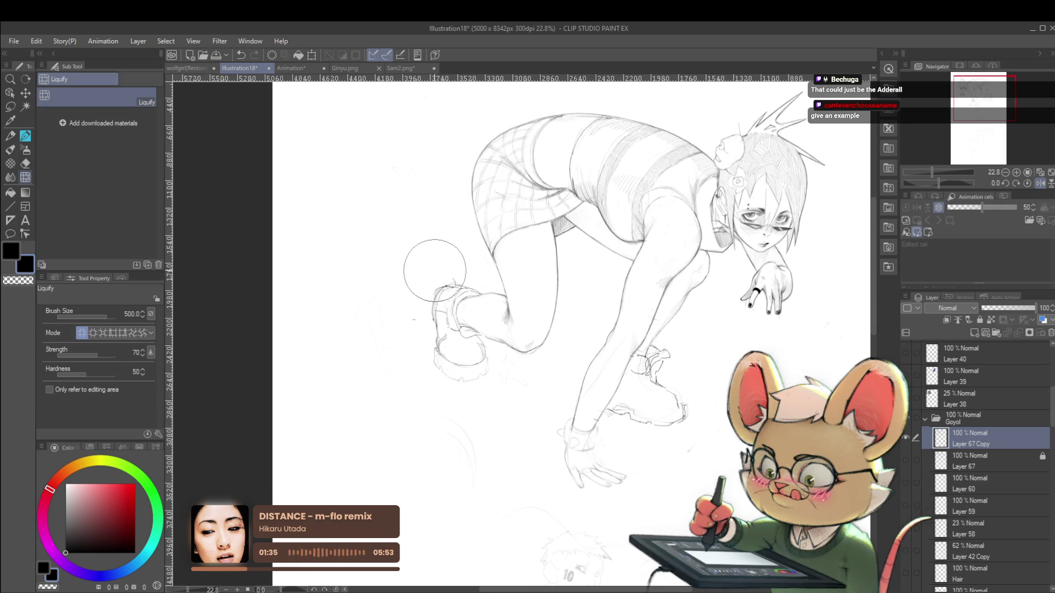
scroll(439, 261, "down", 6)
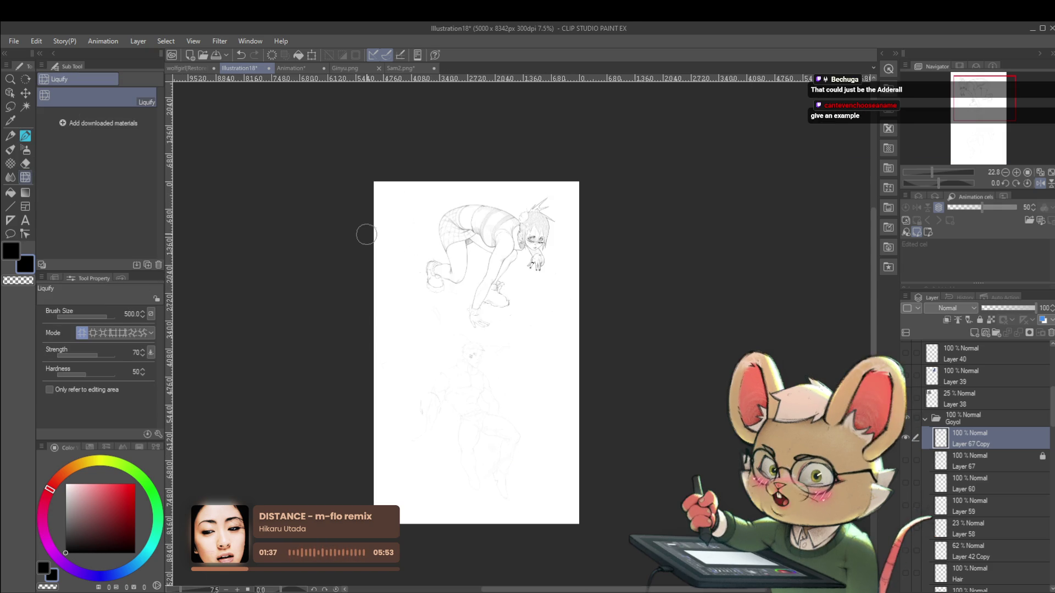
scroll(434, 277, "up", 4)
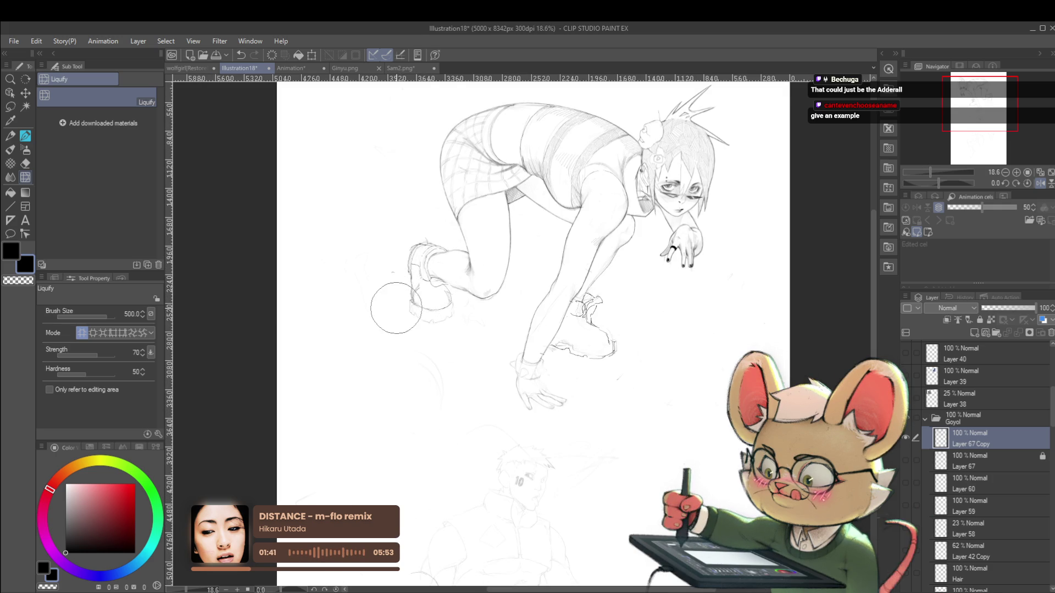
mouse_move(444, 333)
left_mouse_down()
mouse_move(406, 275)
mouse_move(393, 277)
left_mouse_up()
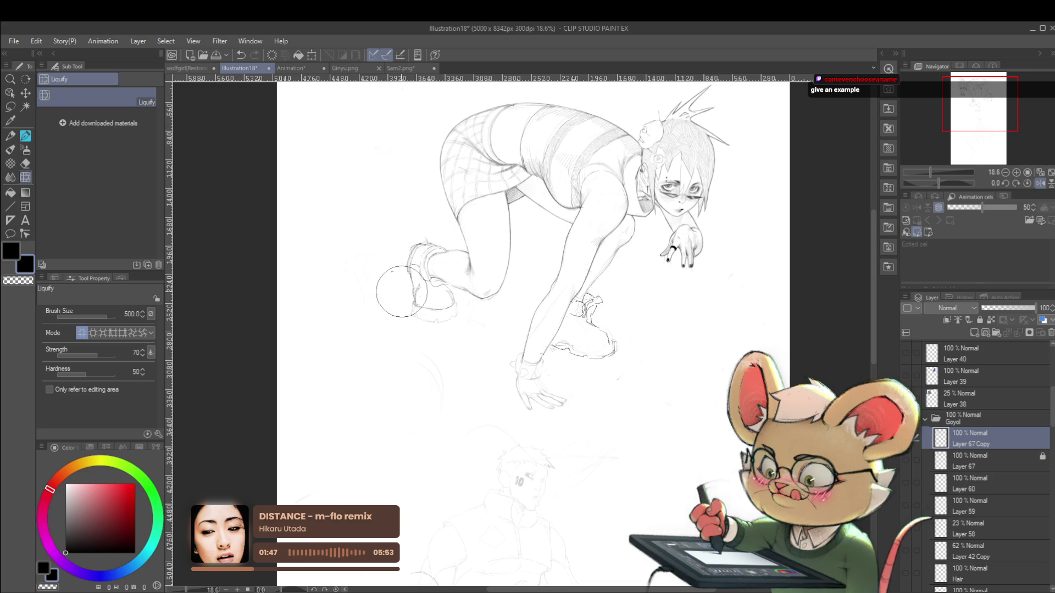
Turn off the mirrored view and zoom so the figure appears larger
left_click_drag(441, 211, 412, 200)
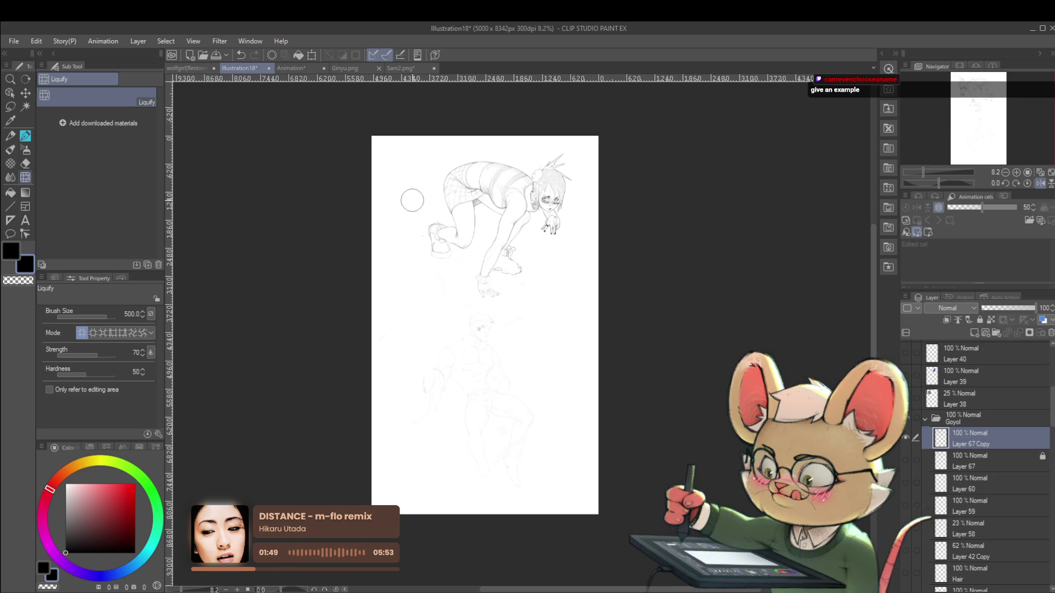
left_click(1029, 186)
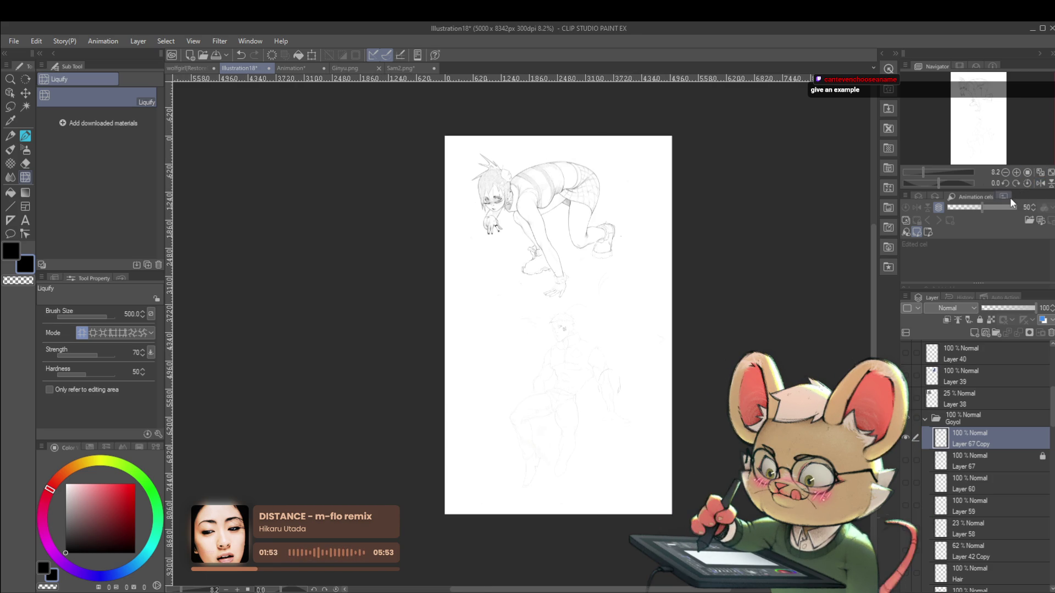
left_click_drag(580, 172, 636, 349)
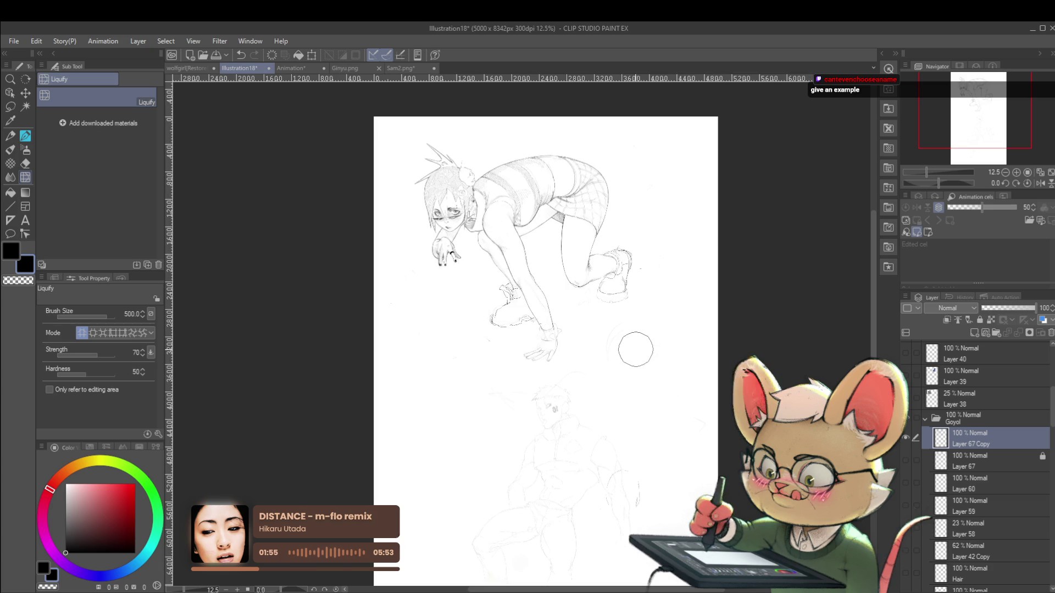
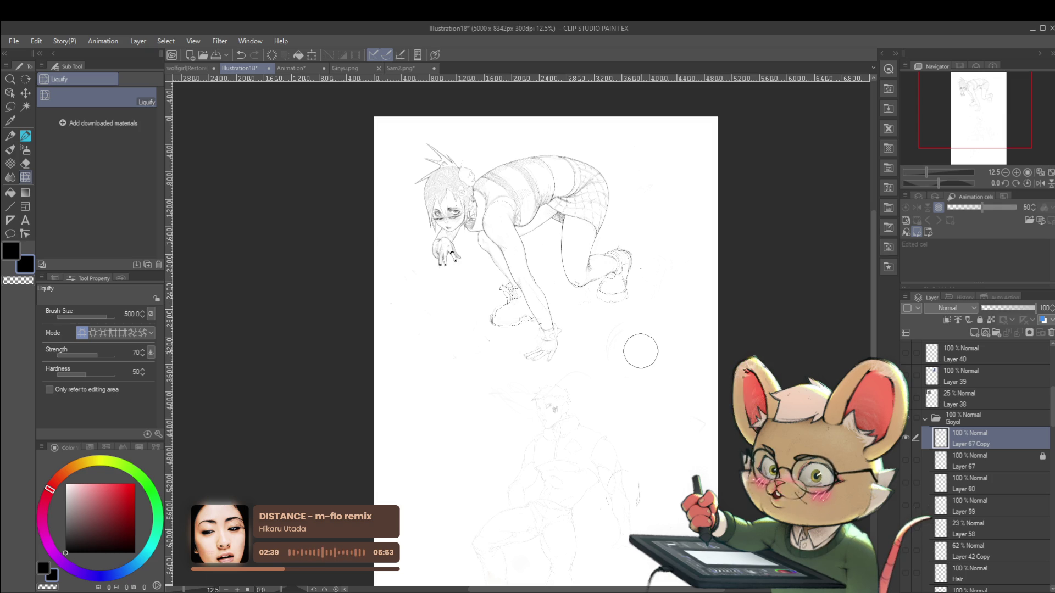
Mirror the canvas view to check the drawing, then flip it back to normal
left_click(1040, 183)
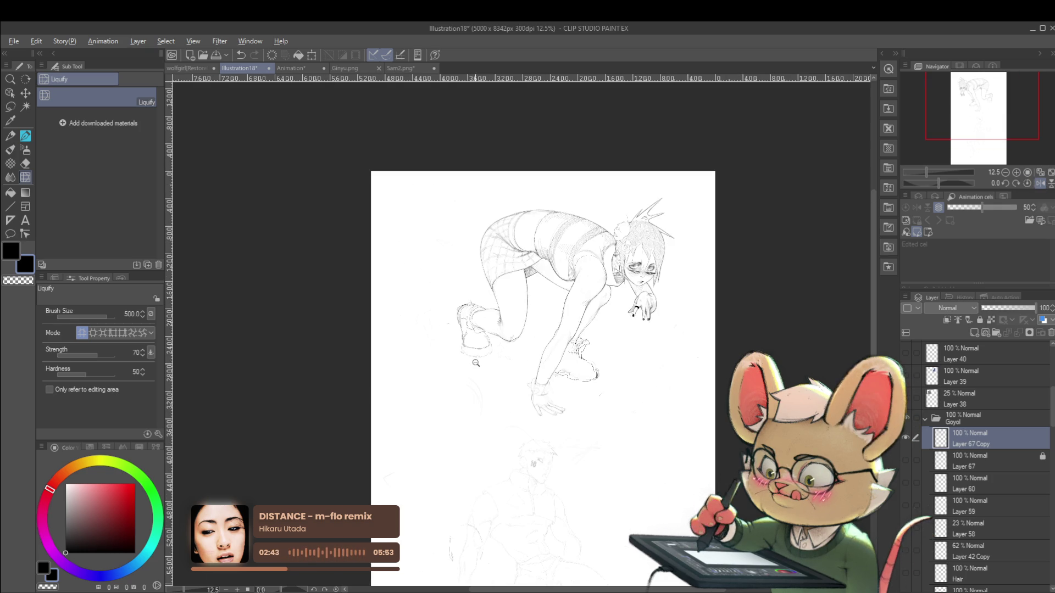
scroll(474, 355, "up", 3)
scroll(440, 330, "up", 2)
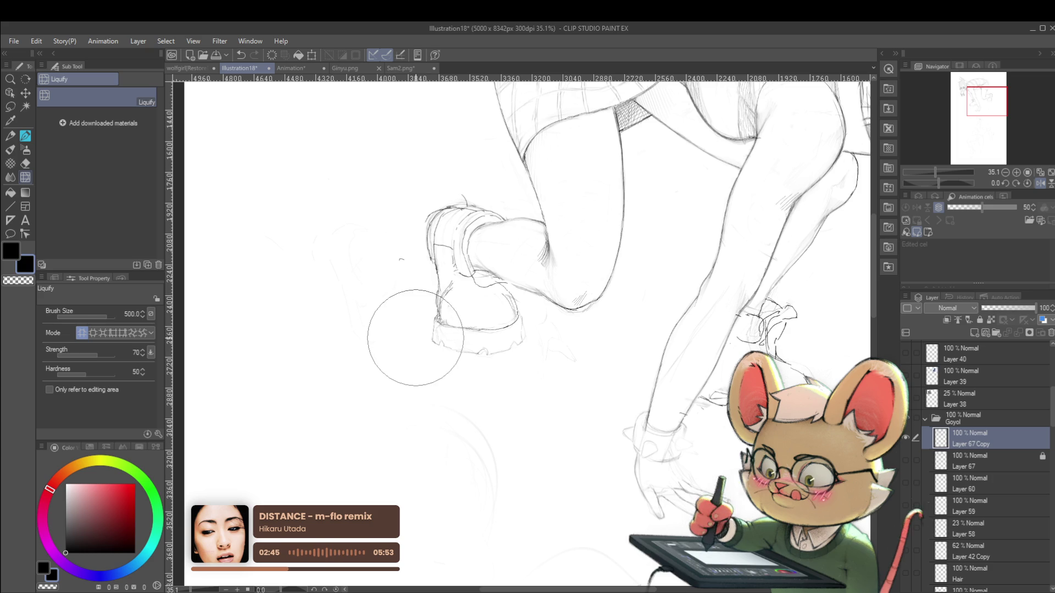
scroll(504, 302, "down", 5)
scroll(505, 314, "up", 3)
scroll(494, 306, "up", 3)
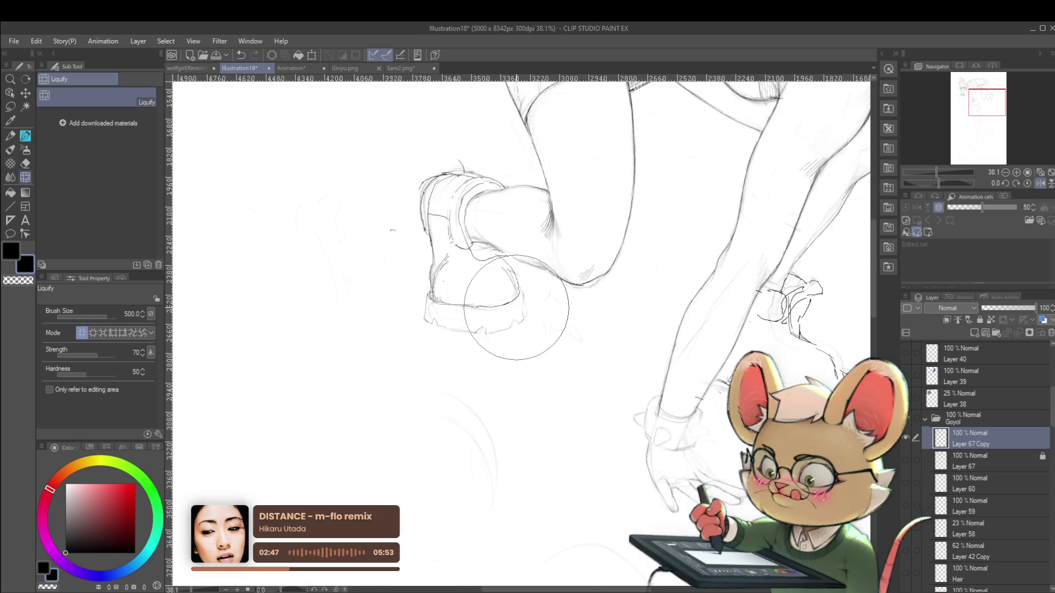
scroll(464, 315, "down", 5)
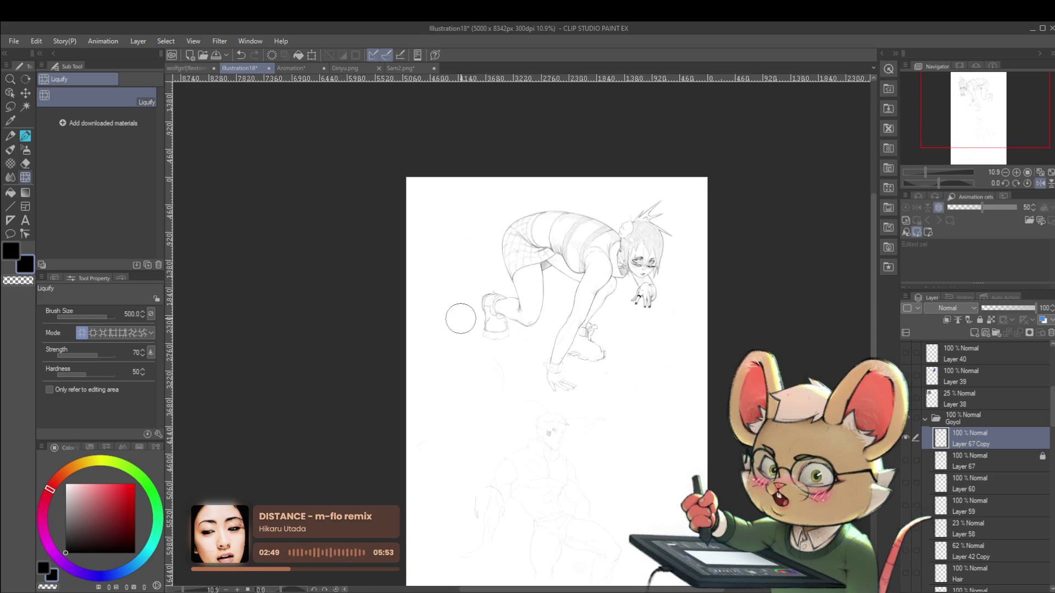
scroll(461, 319, "up", 3)
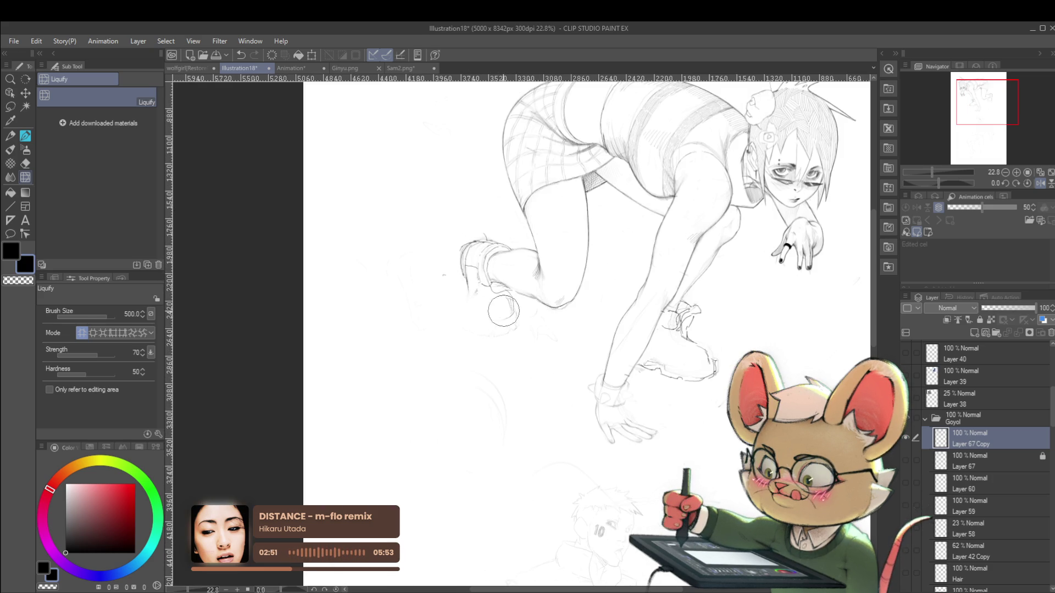
scroll(515, 311, "down", 3)
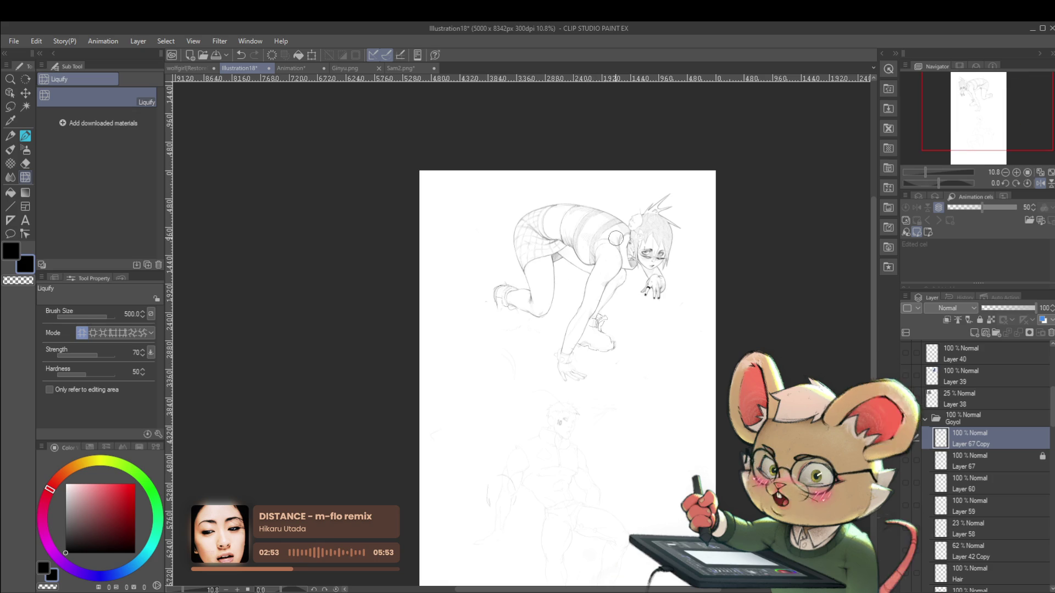
left_click(1039, 184)
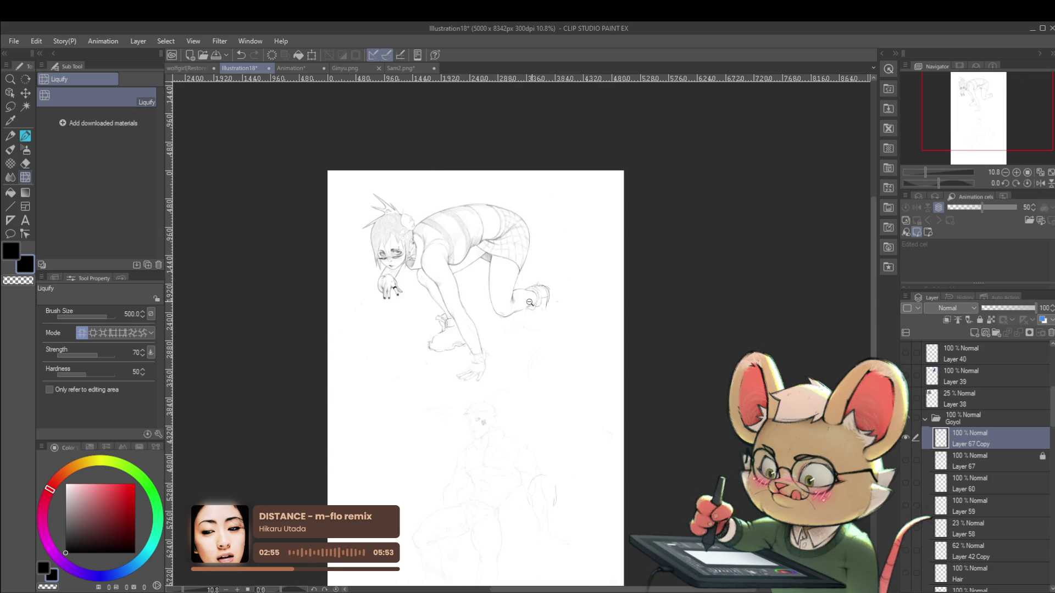
scroll(525, 303, "up", 3)
With the pencil brush, draw the back shoe's top, front curve and sole lines
key("p")
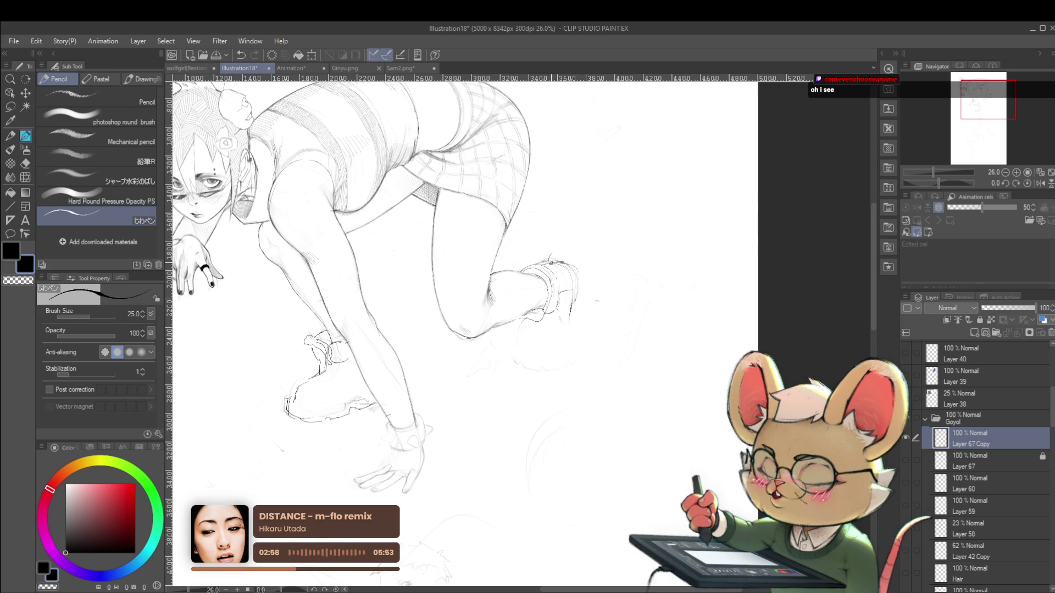
scroll(553, 262, "up", 2)
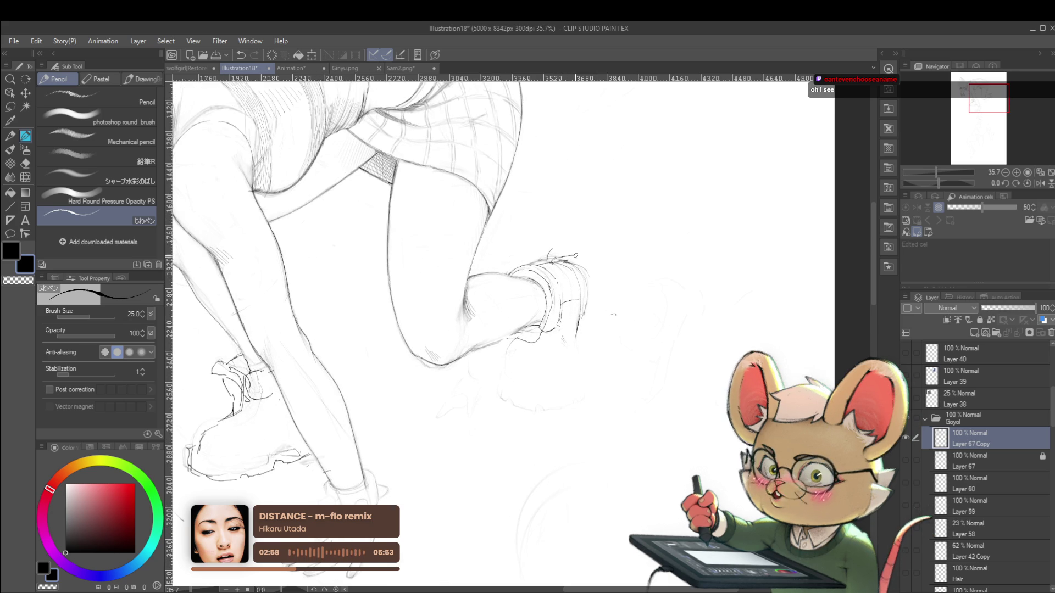
mouse_move(580, 259)
left_mouse_down()
mouse_move(597, 273)
mouse_move(597, 313)
mouse_move(584, 324)
left_mouse_up()
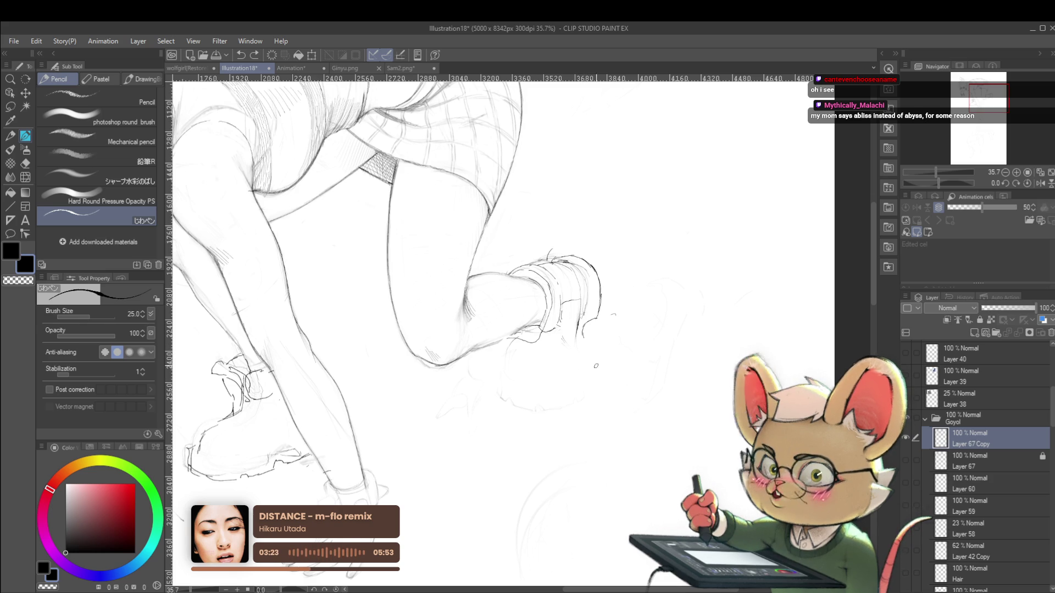
left_click(1041, 184)
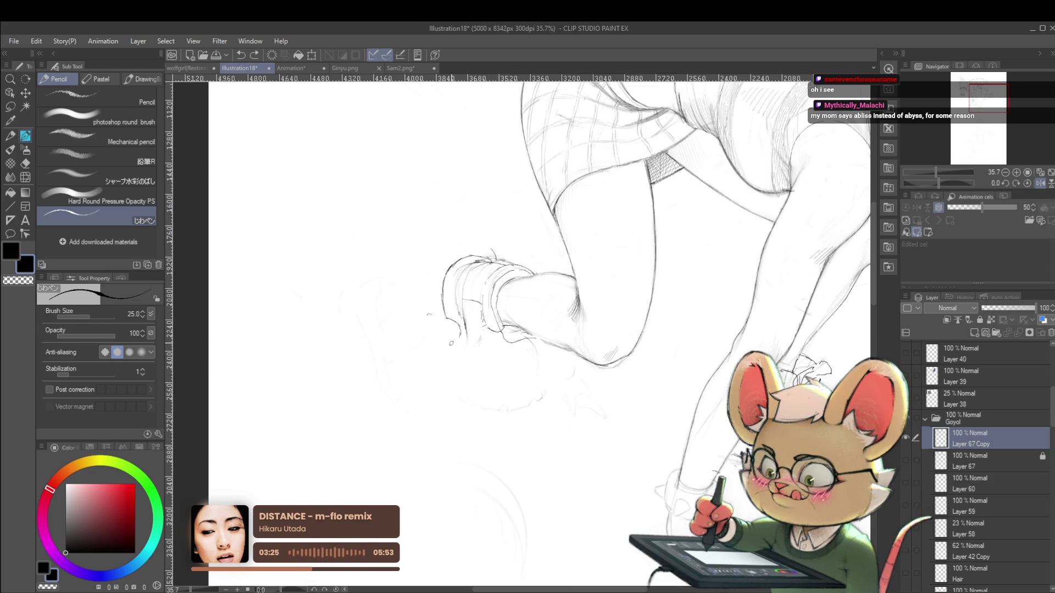
mouse_move(451, 347)
left_mouse_down()
mouse_move(515, 405)
mouse_move(531, 399)
left_mouse_up()
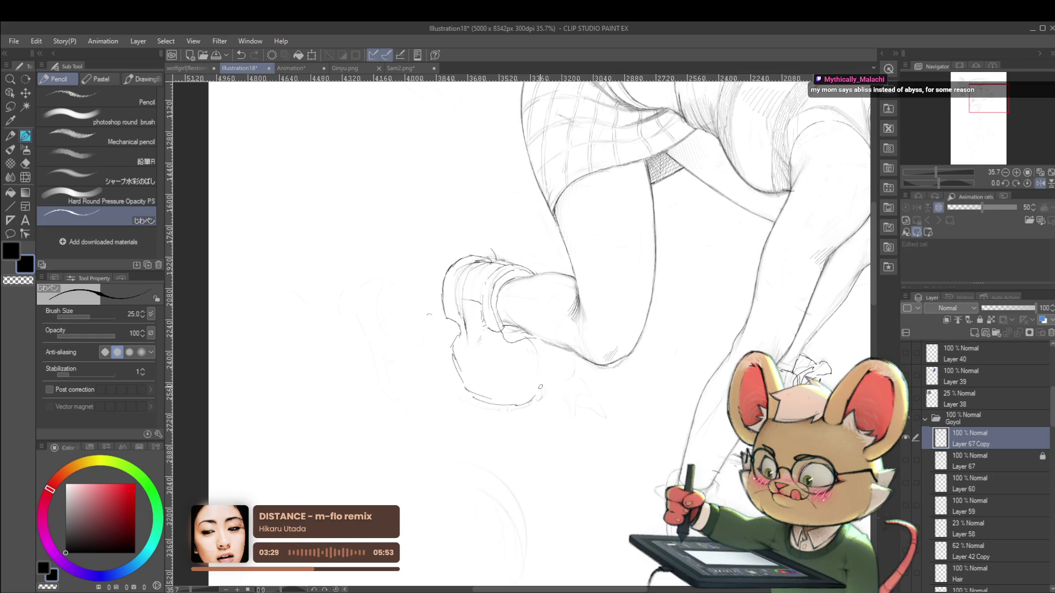
left_click_drag(533, 400, 543, 387)
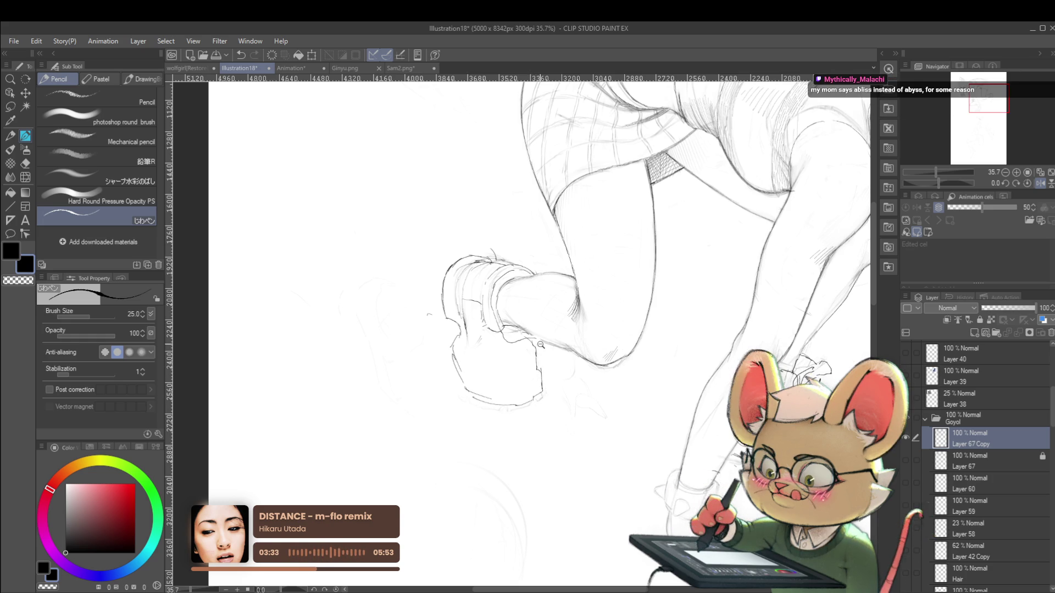
Restore the unmirrored view and undo the last small stroke
scroll(535, 350, "down", 3)
scroll(537, 330, "down", 2)
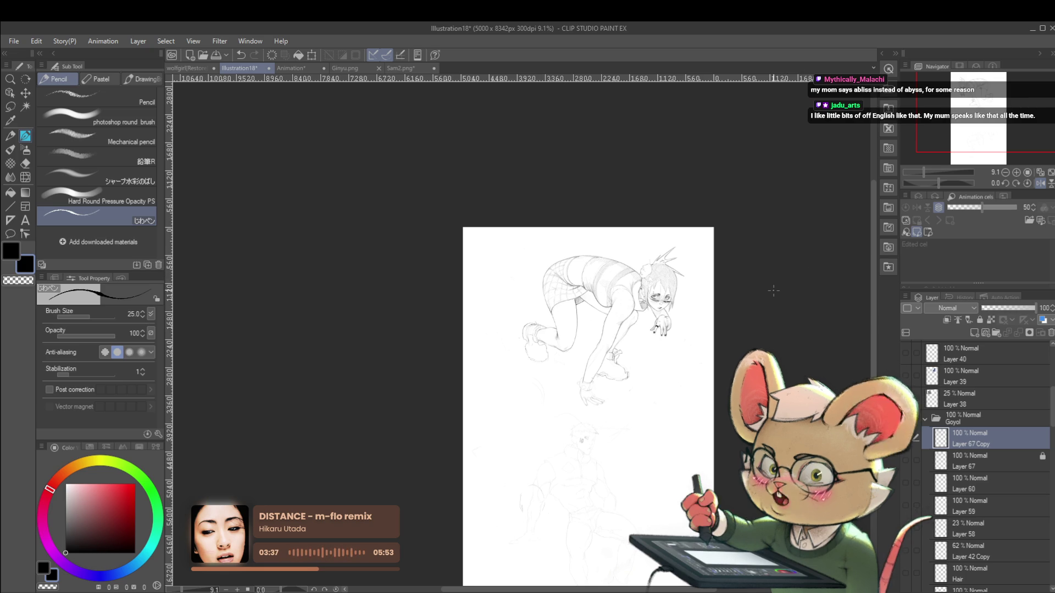
scroll(516, 333, "up", 5)
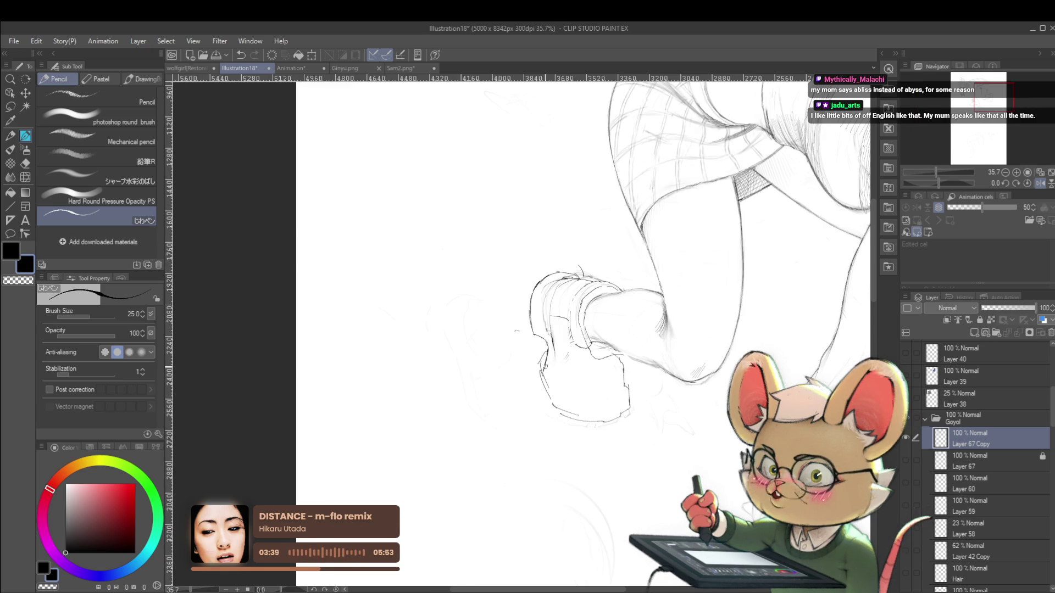
scroll(559, 395, "down", 4)
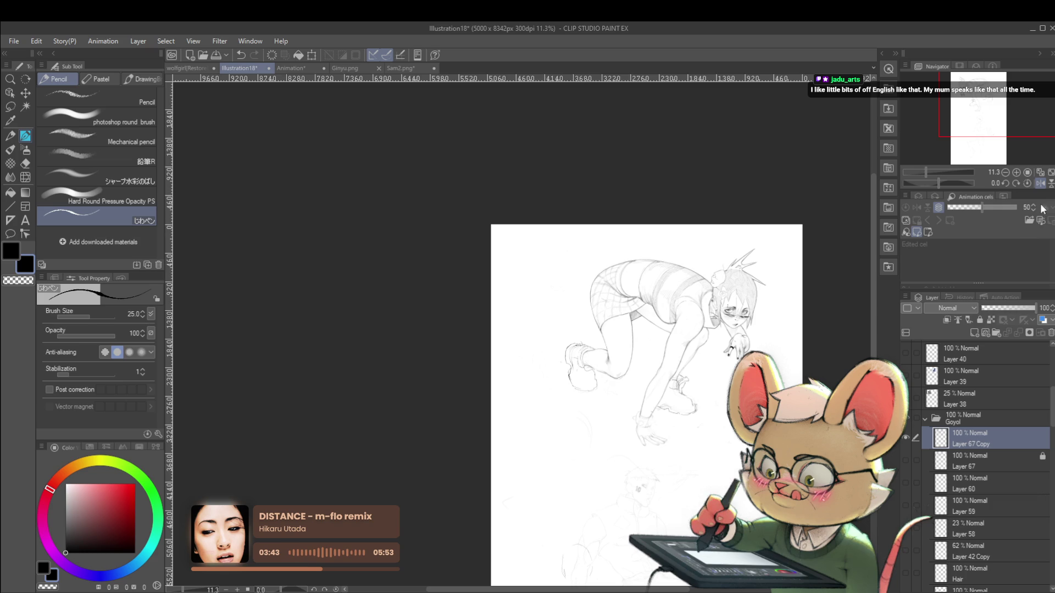
left_click(1039, 184)
scroll(445, 357, "up", 4)
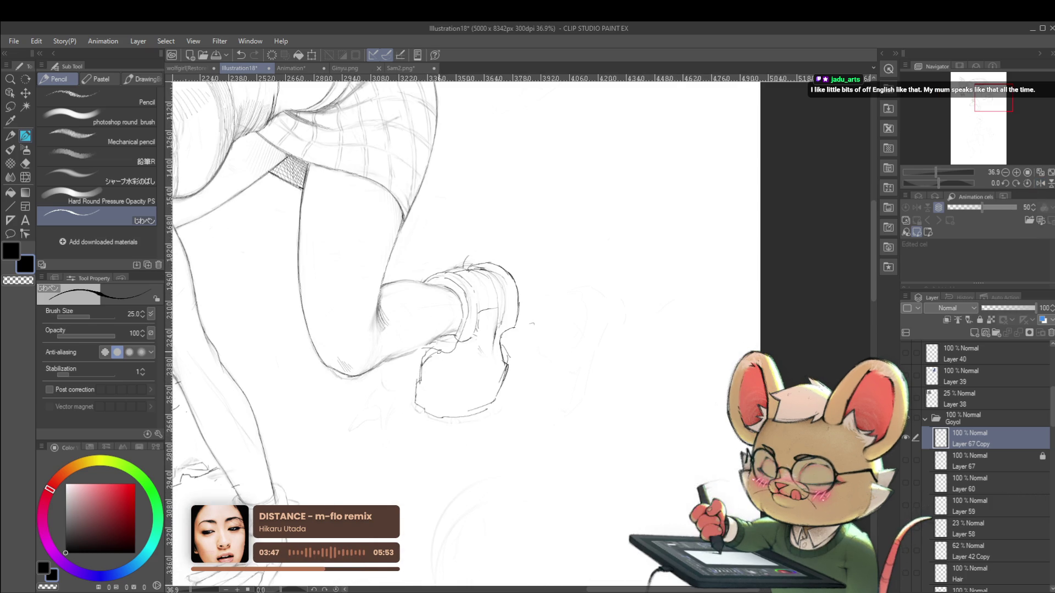
scroll(467, 341, "down", 3)
scroll(467, 341, "down", 1)
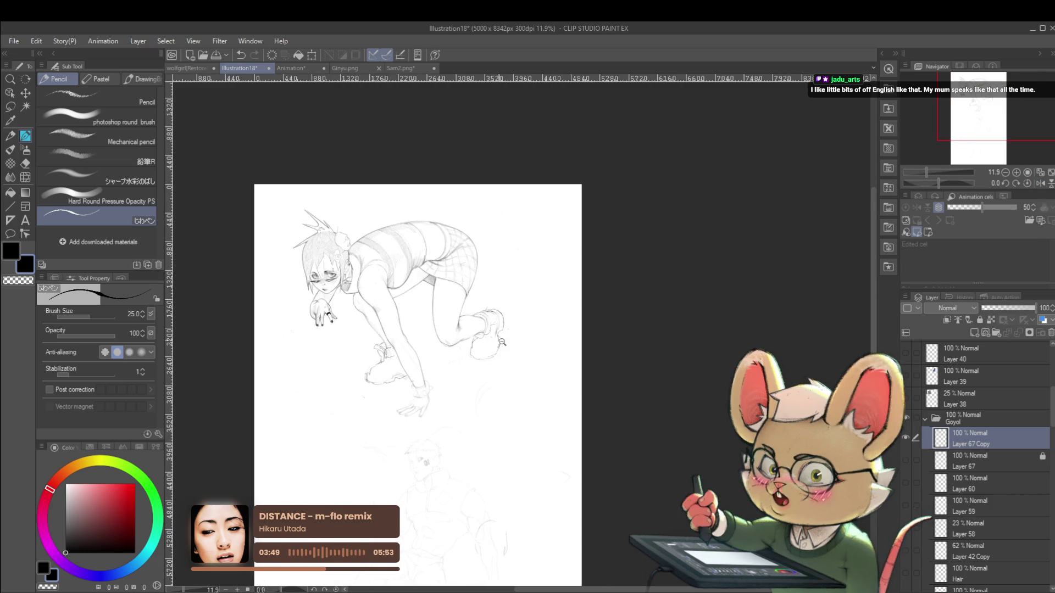
scroll(473, 330, "up", 4)
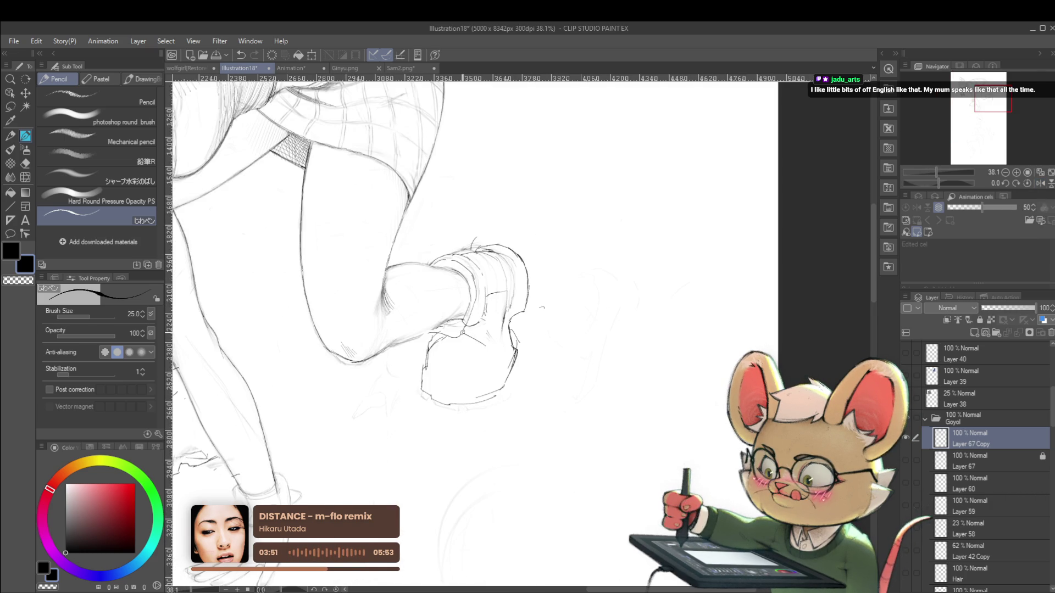
key("ctrl+z")
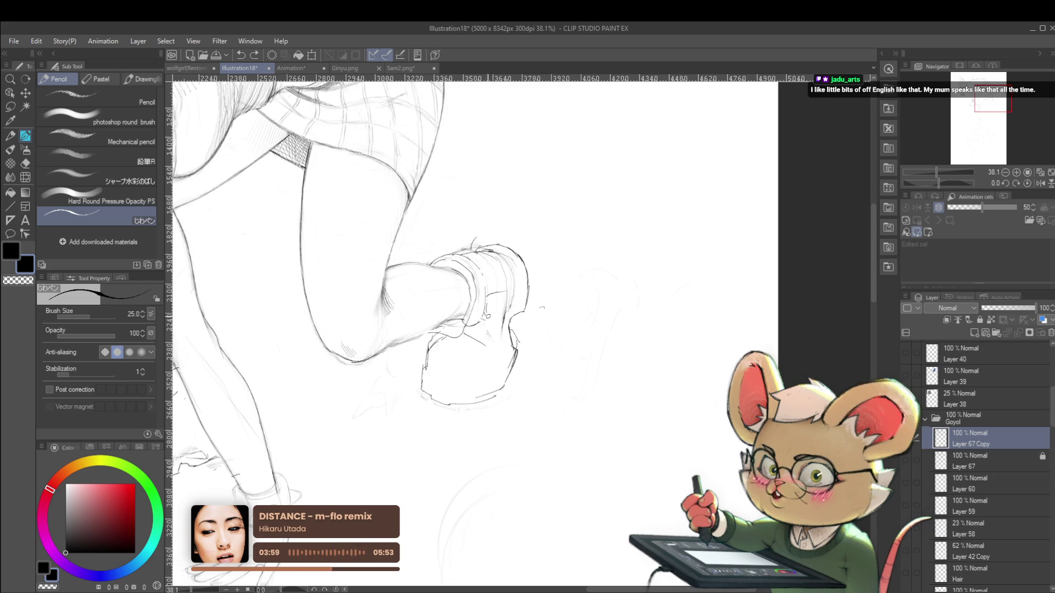
Add a short detail stroke on the back shoe and mirror the view to check it
left_click_drag(471, 334, 493, 343)
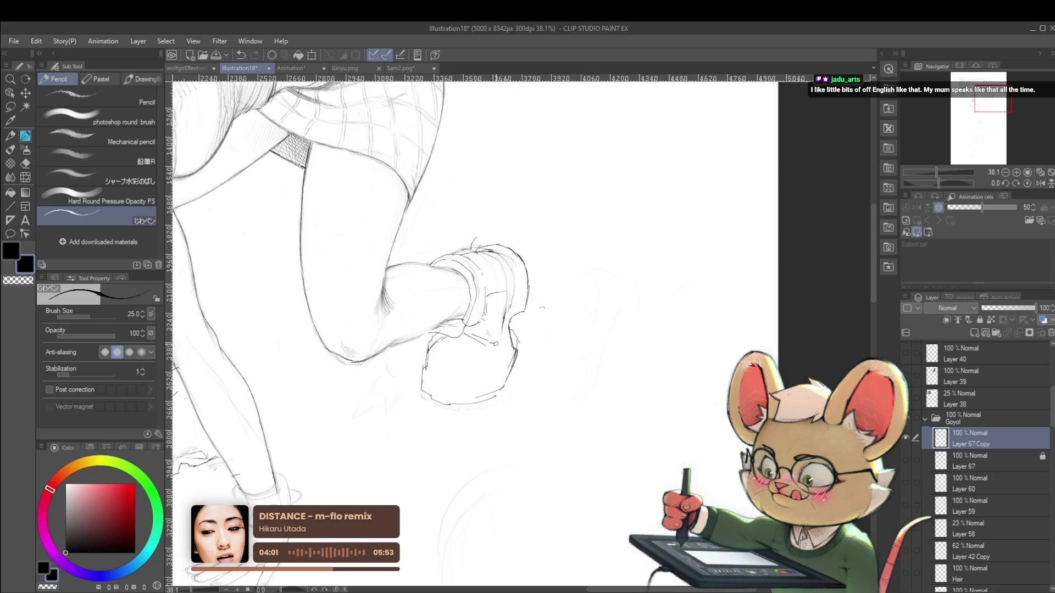
scroll(493, 342, "down", 3)
scroll(537, 341, "up", 3)
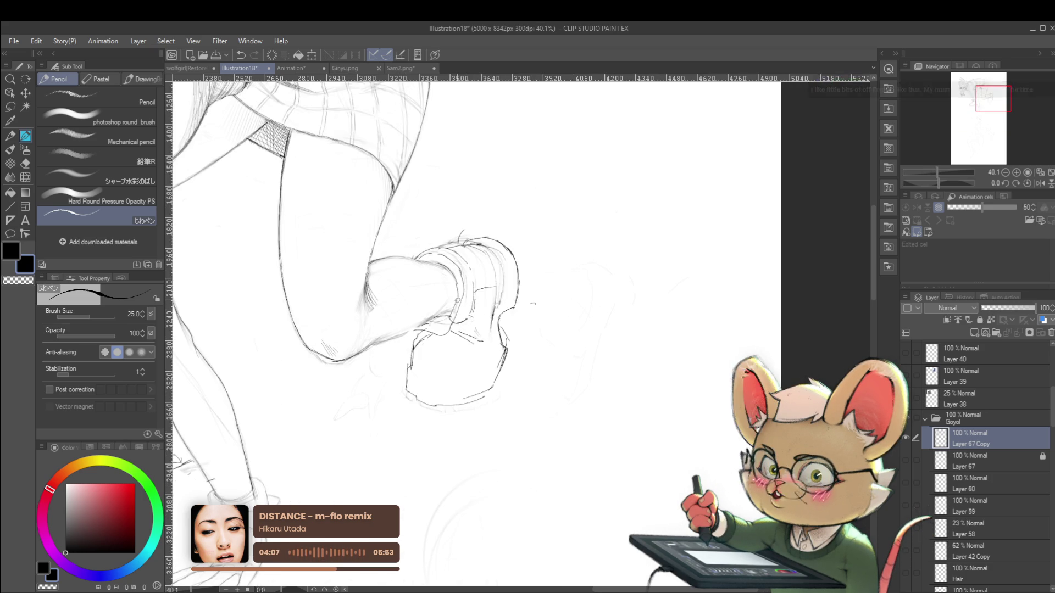
left_click(1038, 184)
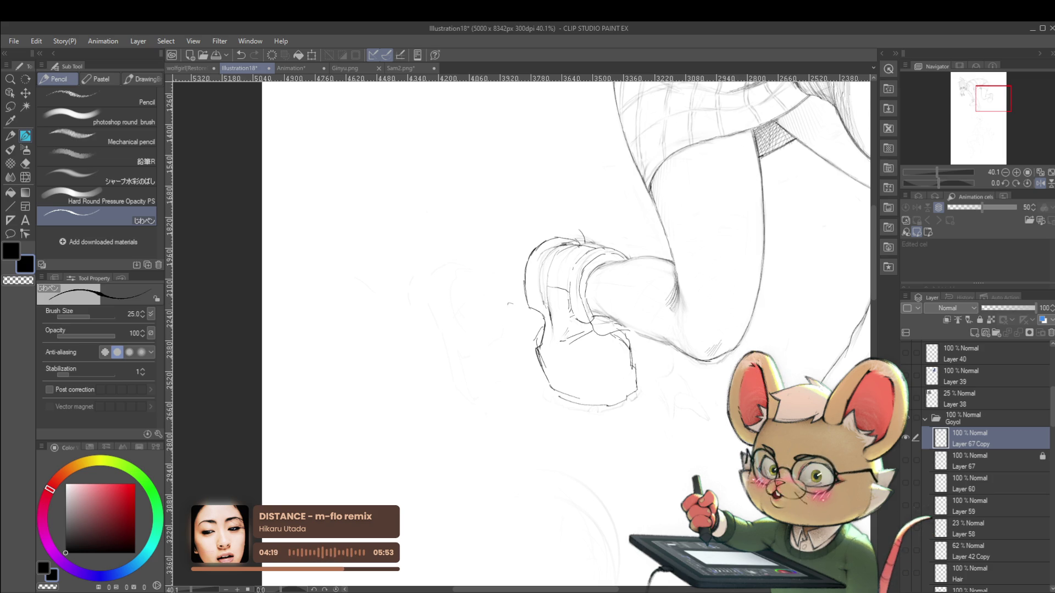
Bring the shoe and sock into view and add a short stroke along the sock cuff
scroll(680, 257, "down", 5)
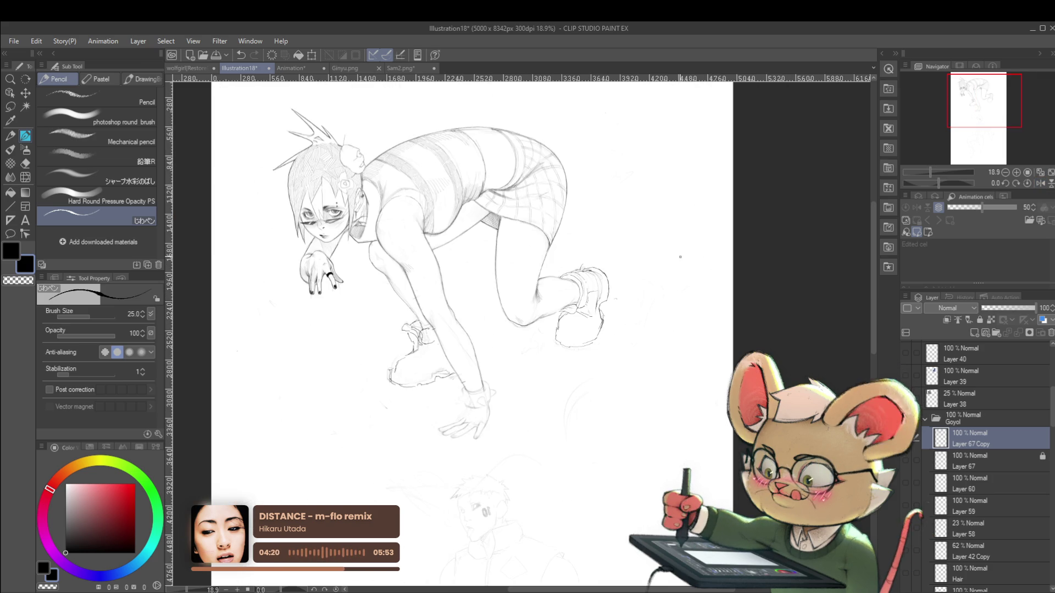
scroll(606, 270, "up", 5)
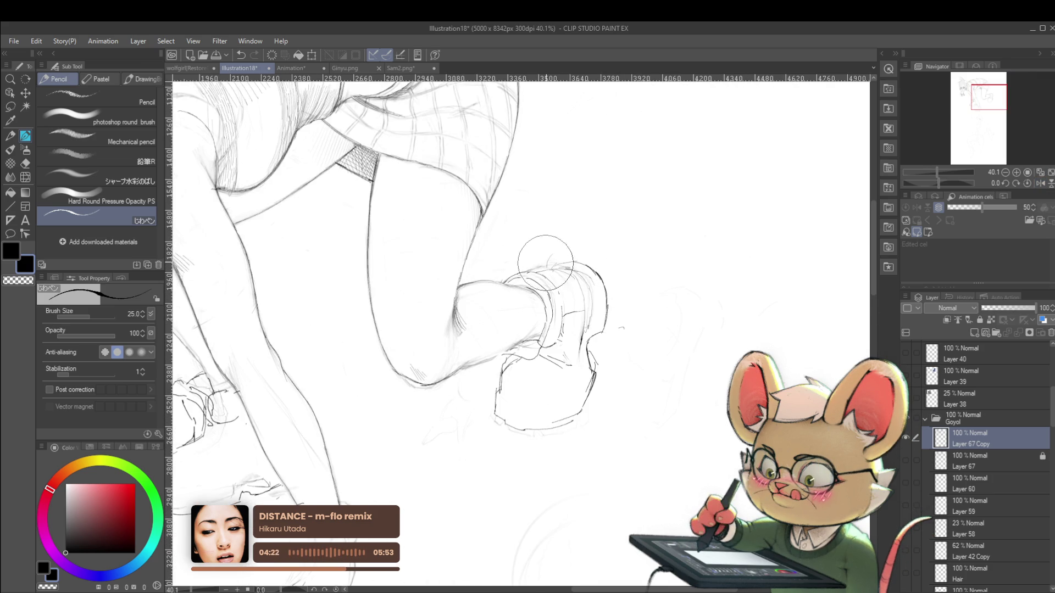
scroll(558, 246, "up", 1)
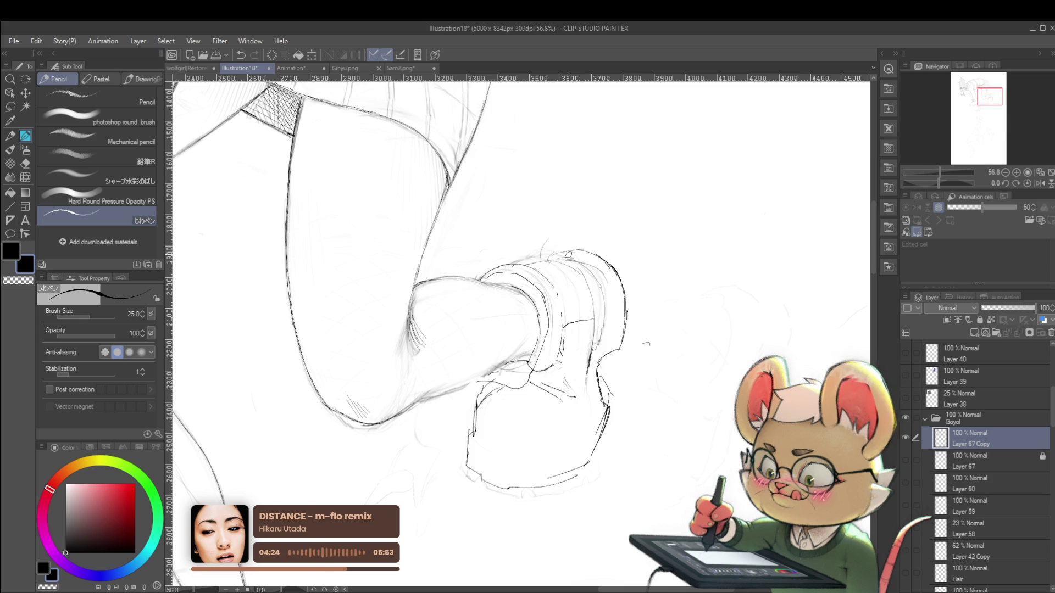
scroll(646, 251, "up", 1)
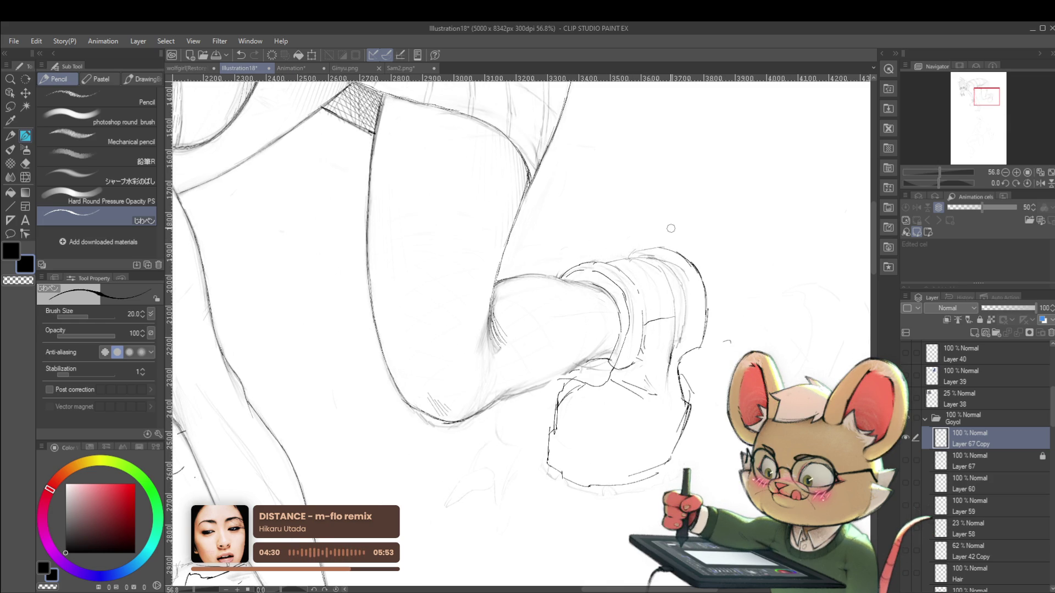
left_click_drag(696, 281, 740, 259)
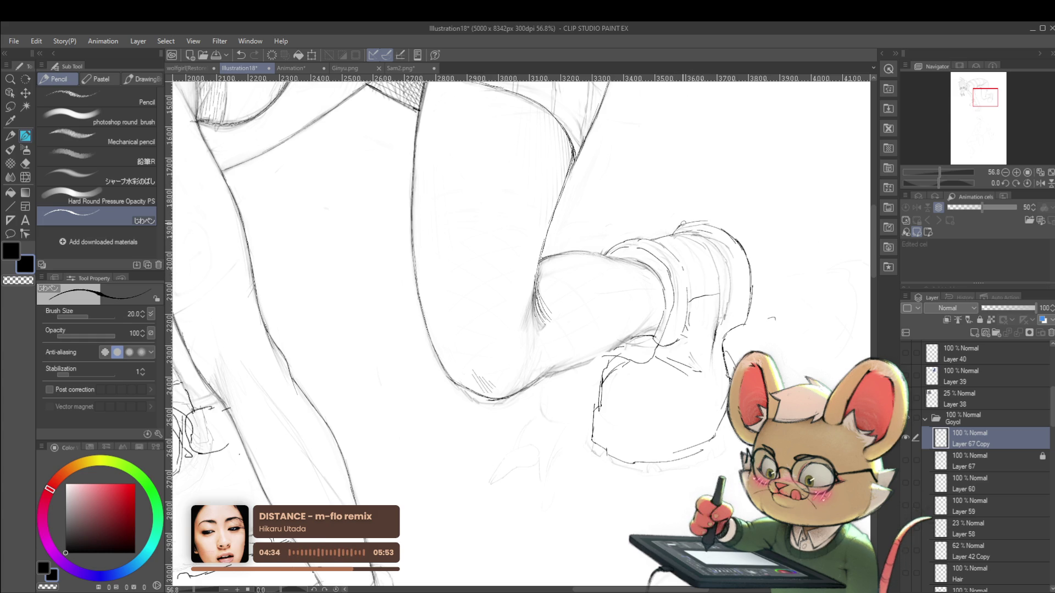
left_click_drag(750, 240, 761, 261)
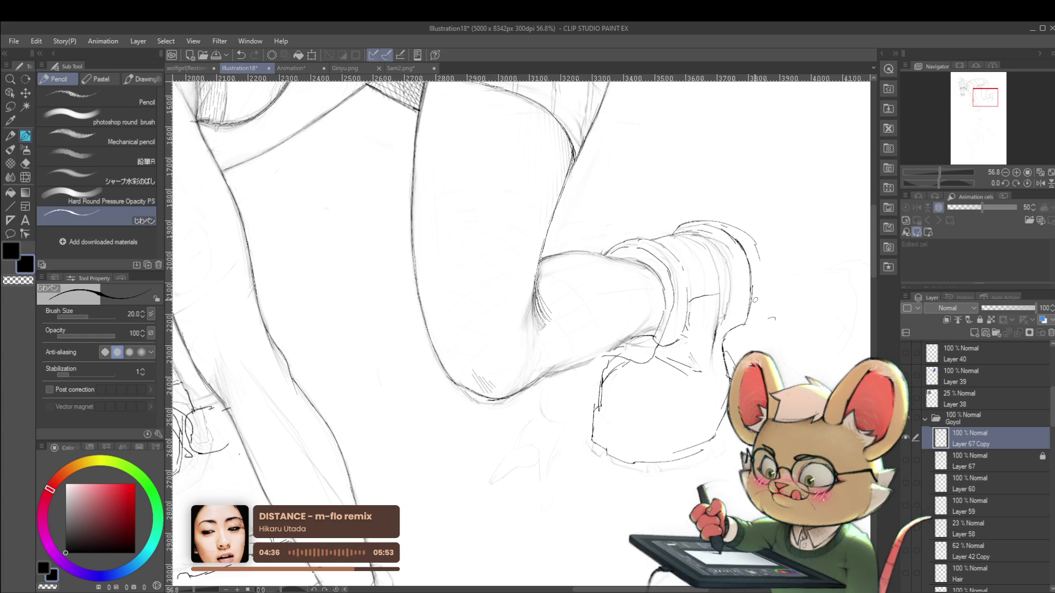
scroll(759, 315, "down", 3)
scroll(760, 315, "down", 4)
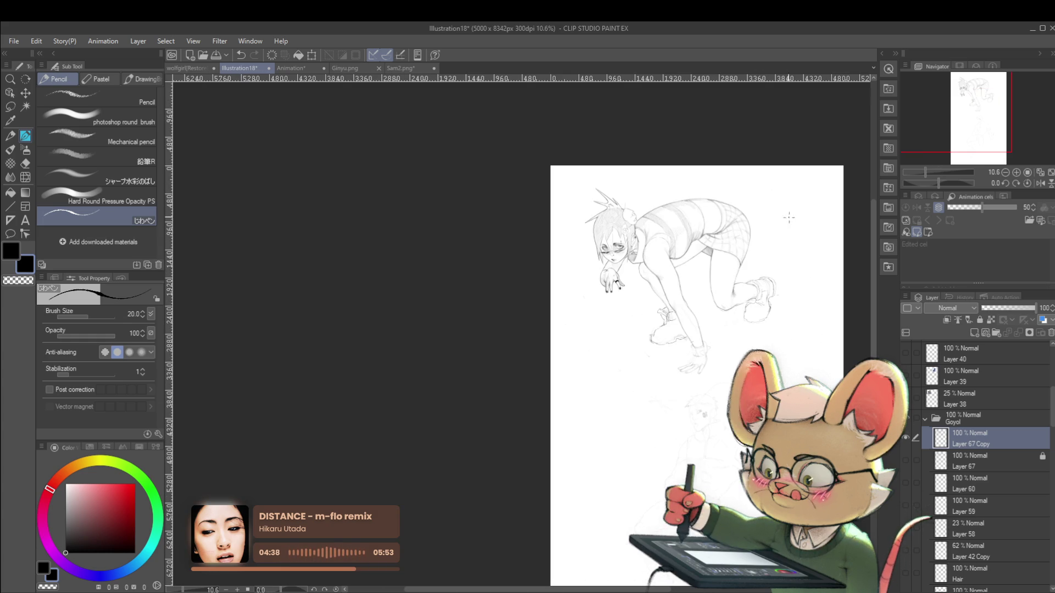
Mirror the view and zoom in on the thigh and shoe to inspect them
left_click(1040, 183)
scroll(417, 352, "up", 4)
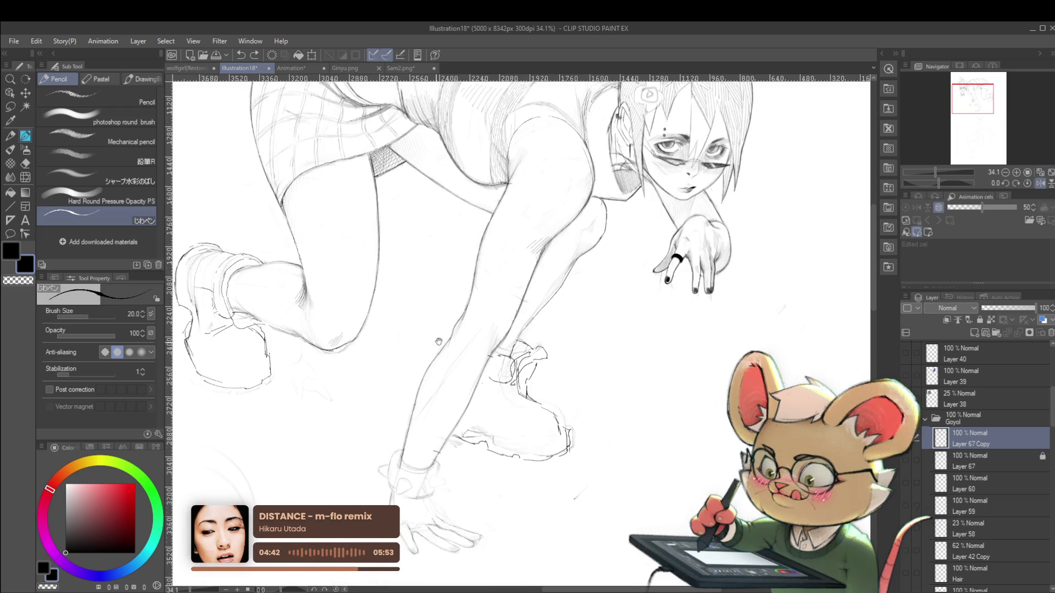
left_click_drag(417, 352, 554, 372)
scroll(555, 371, "up", 2)
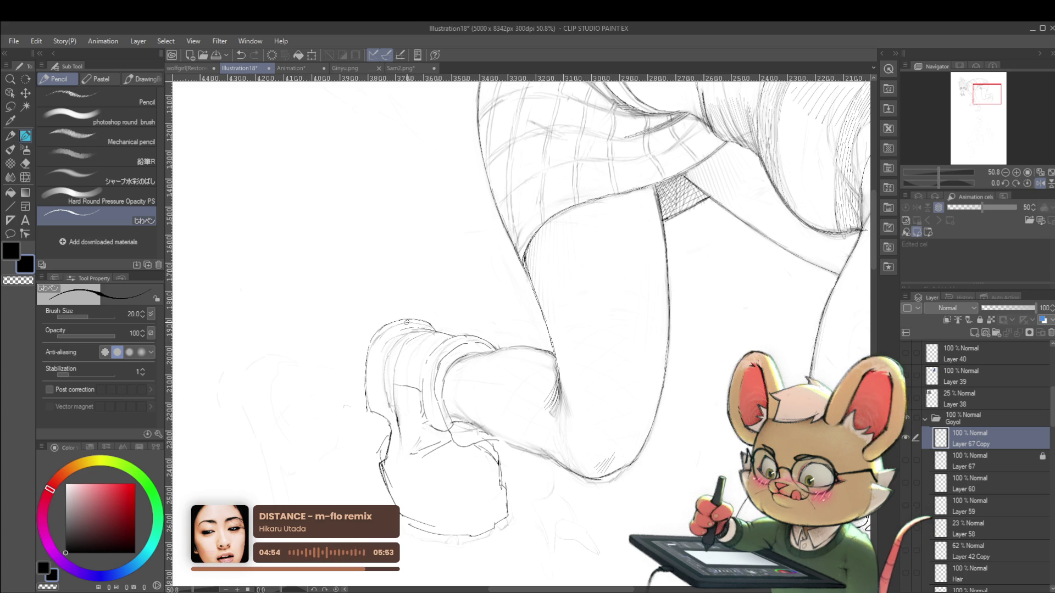
scroll(420, 314, "down", 5)
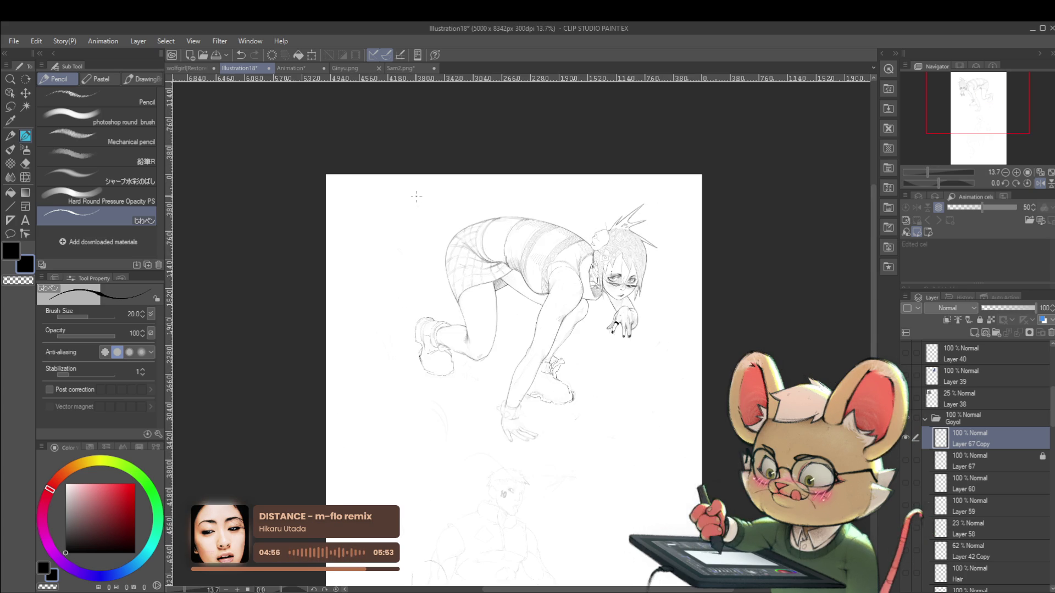
scroll(432, 321, "up", 5)
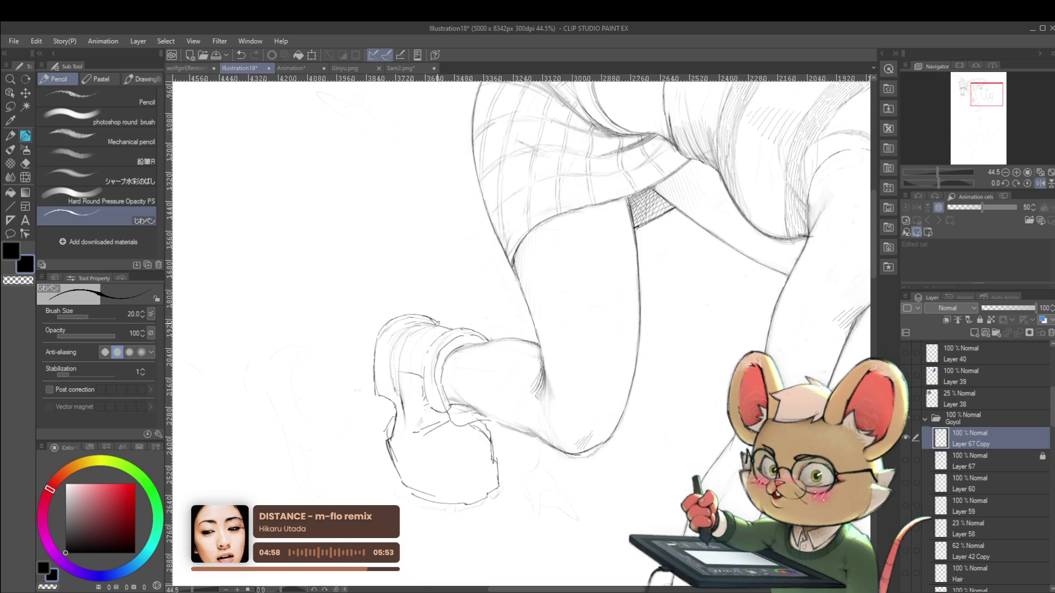
scroll(428, 309, "down", 4)
scroll(440, 291, "down", 1)
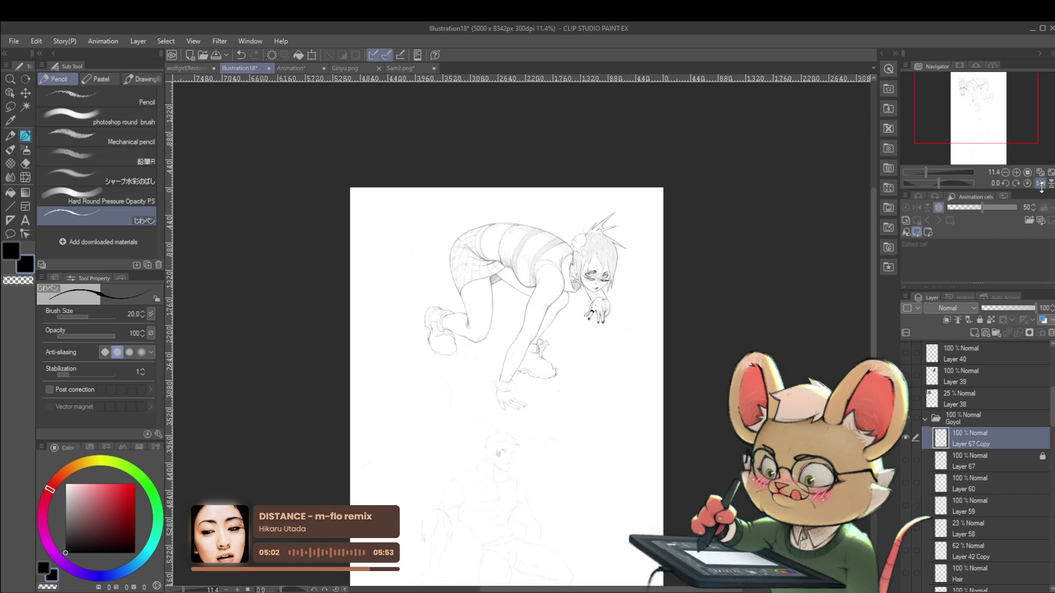
scroll(439, 341, "up", 4)
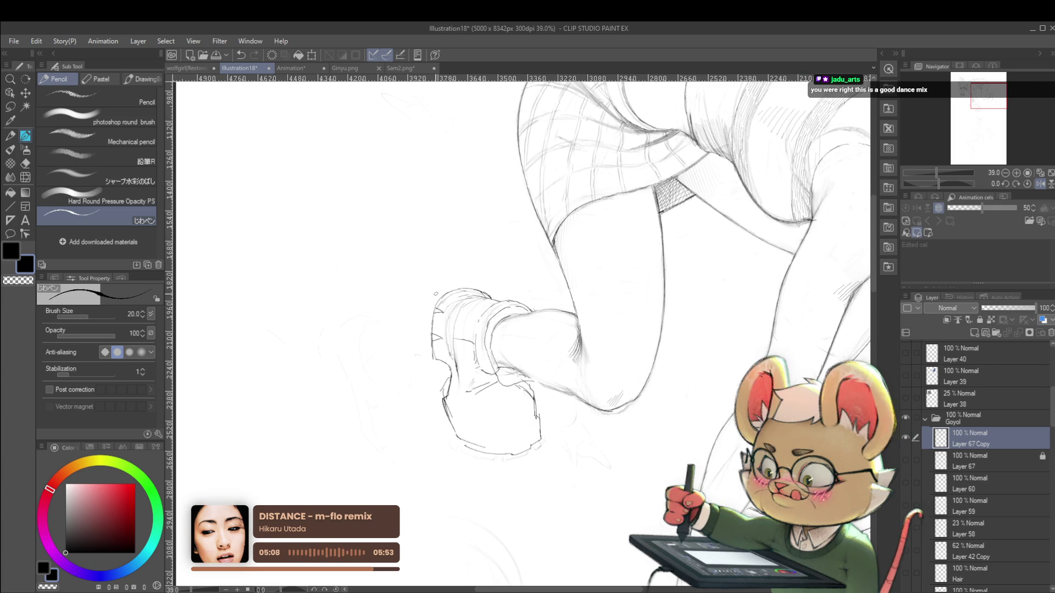
Zoom out to the whole page, flip it horizontally, and shift it rightward
left_click_drag(468, 295, 473, 308)
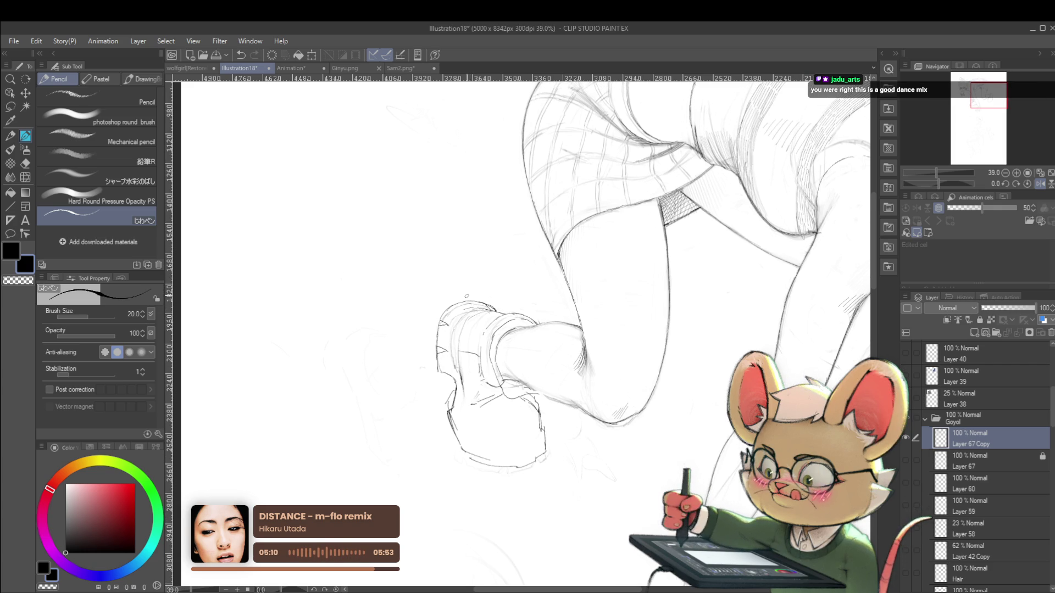
scroll(467, 290, "down", 1)
scroll(458, 293, "down", 1)
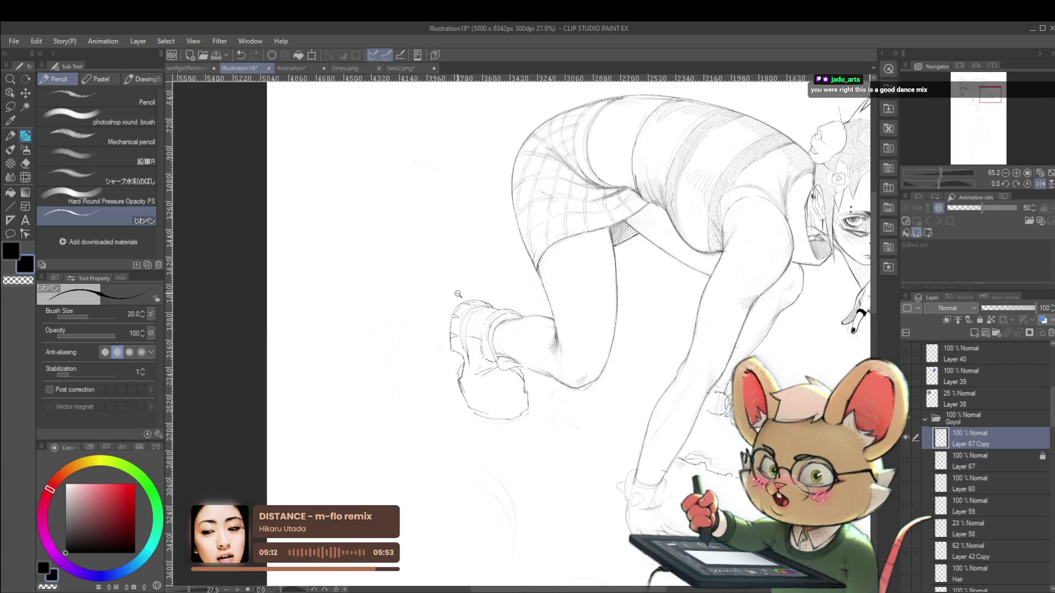
scroll(459, 294, "down", 2)
scroll(454, 285, "down", 1)
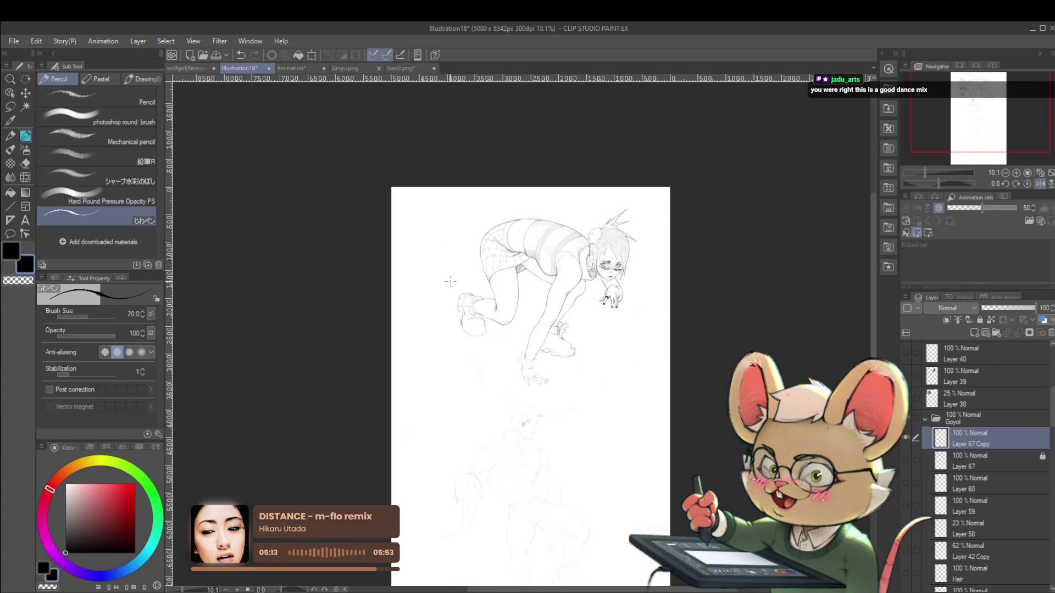
left_click(1039, 186)
left_click_drag(566, 398, 605, 400)
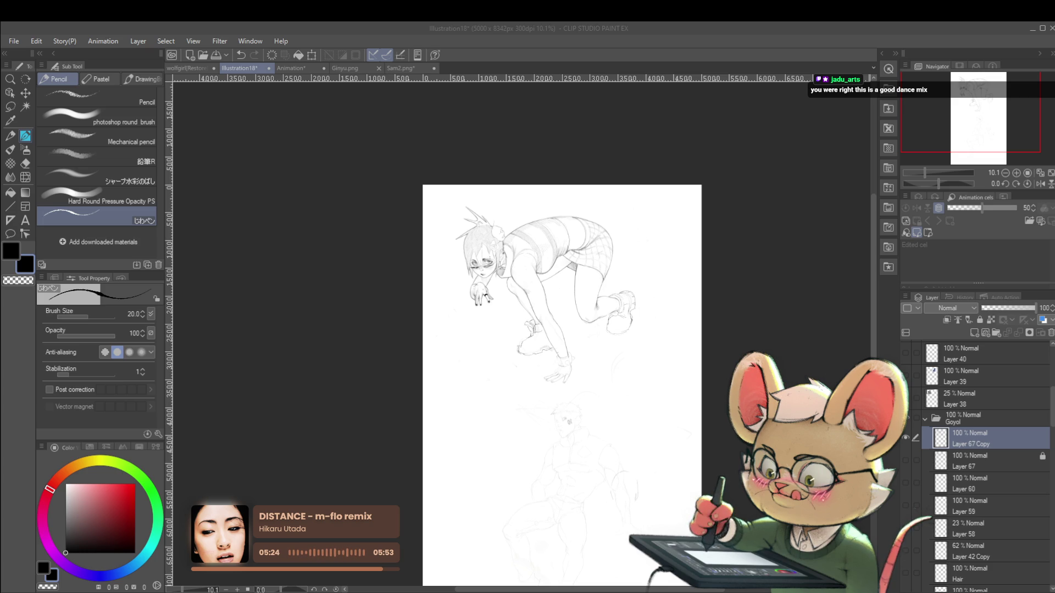
Zoom in closely on the shoe beside the planted hand and pan around it
left_click(645, 318)
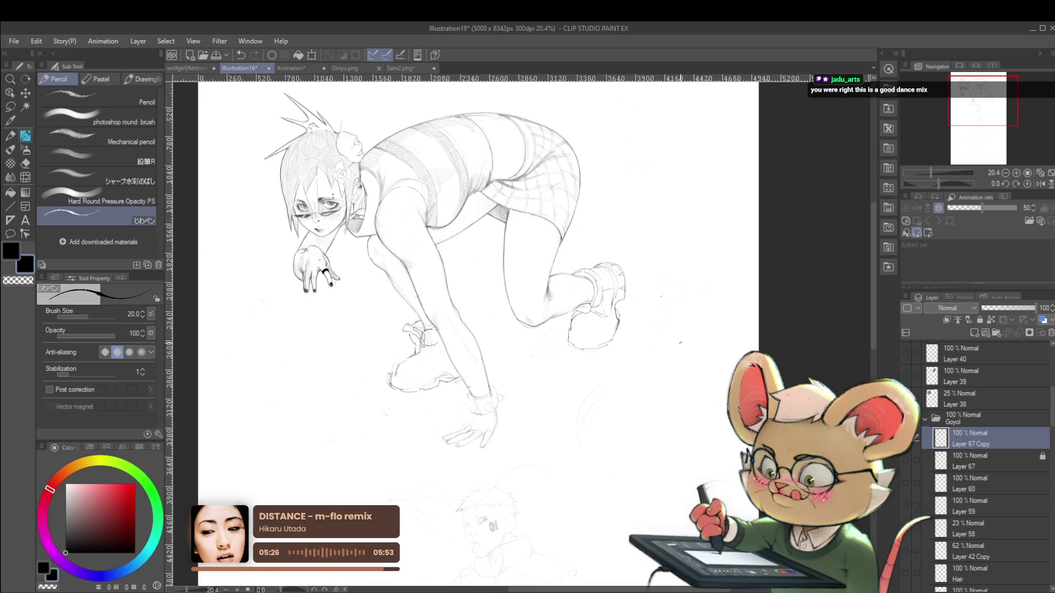
left_click(636, 335)
left_click(637, 330)
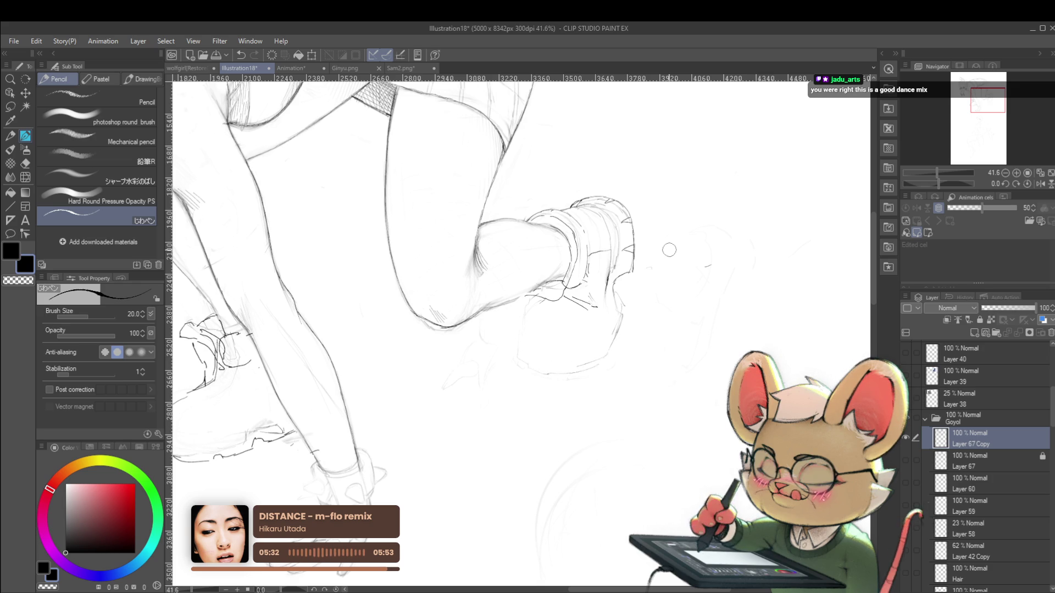
left_click_drag(572, 337, 594, 355)
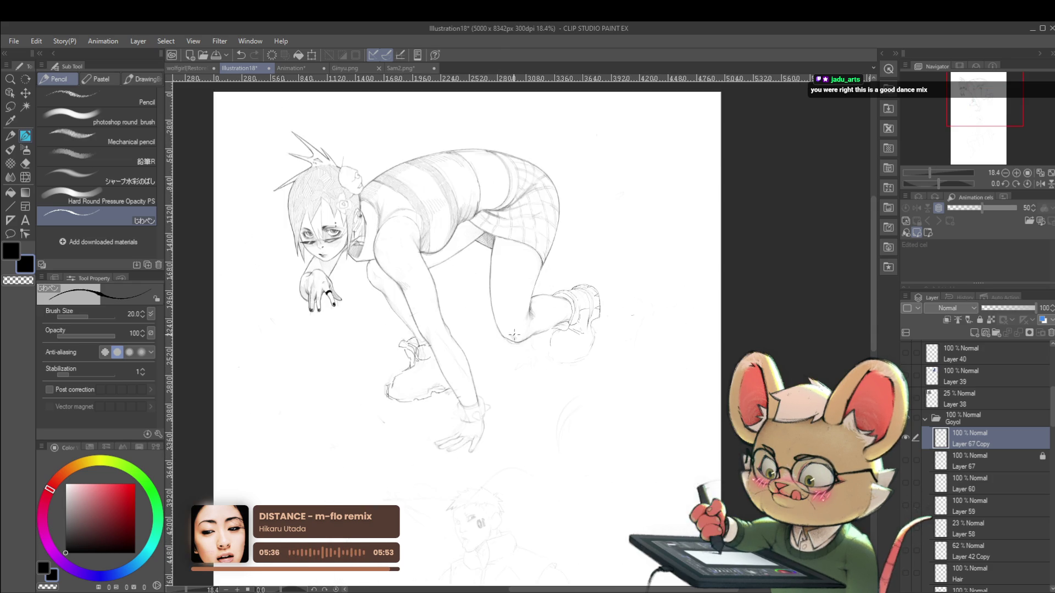
left_click_drag(558, 343, 542, 358)
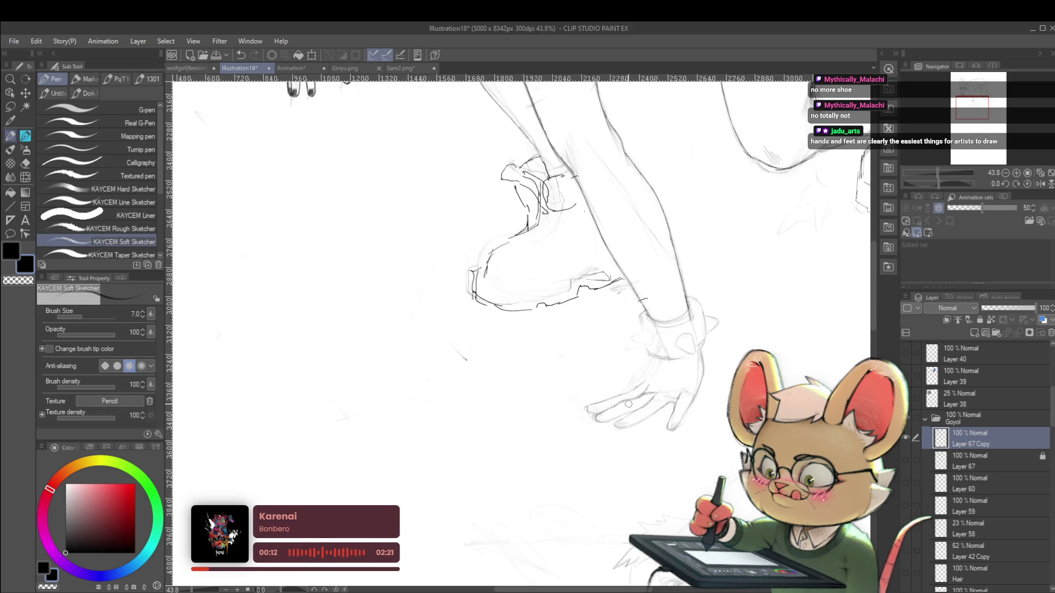
Center the view on the hand's fingers and enlarge the brush from 7 to 8
left_click_drag(628, 404, 615, 390)
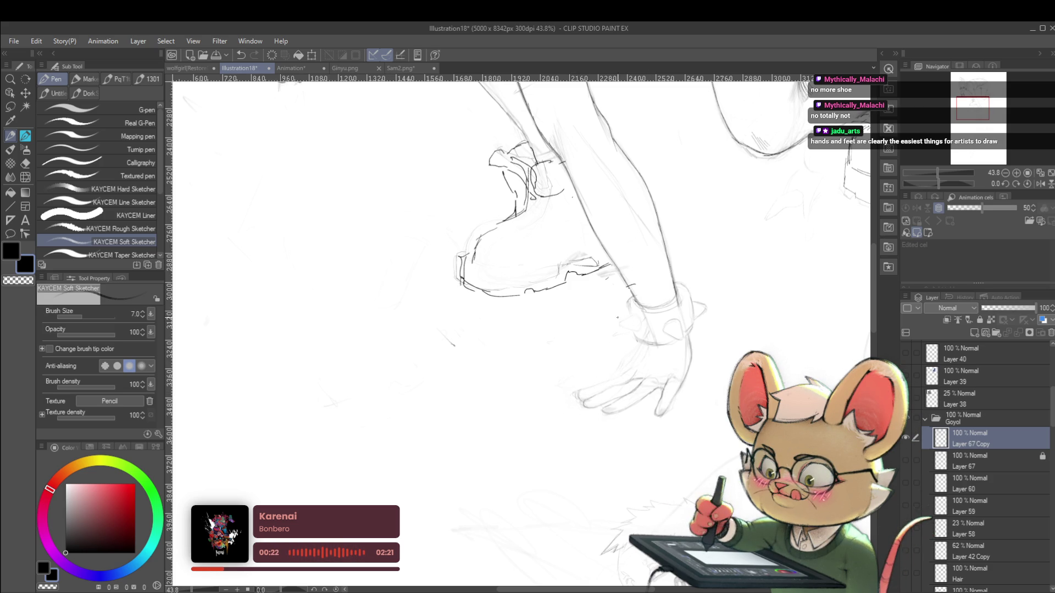
left_click_drag(611, 317, 618, 335)
key("bracketright")
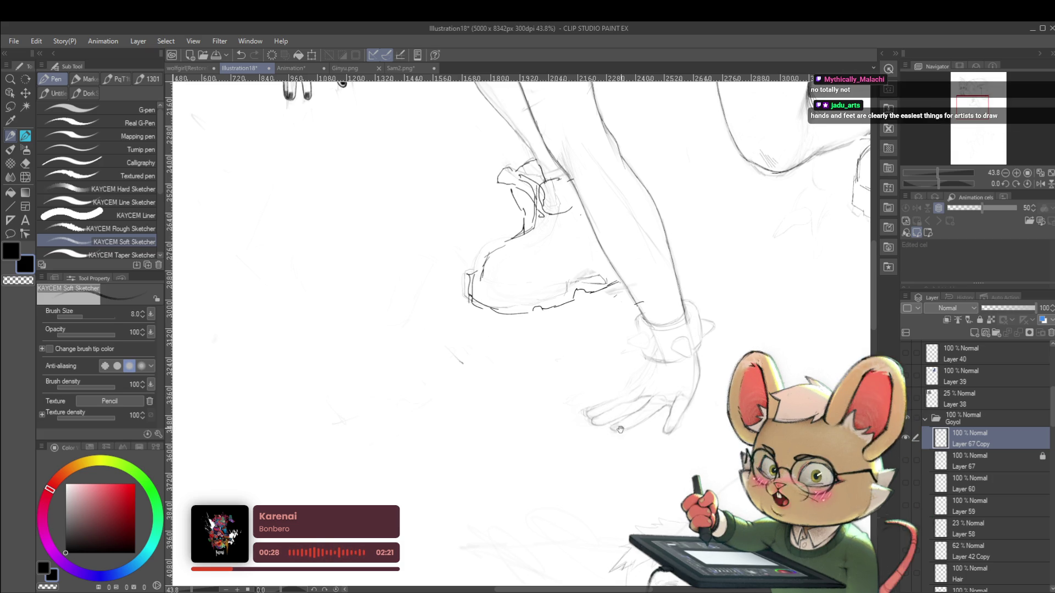
left_click_drag(587, 412, 600, 429)
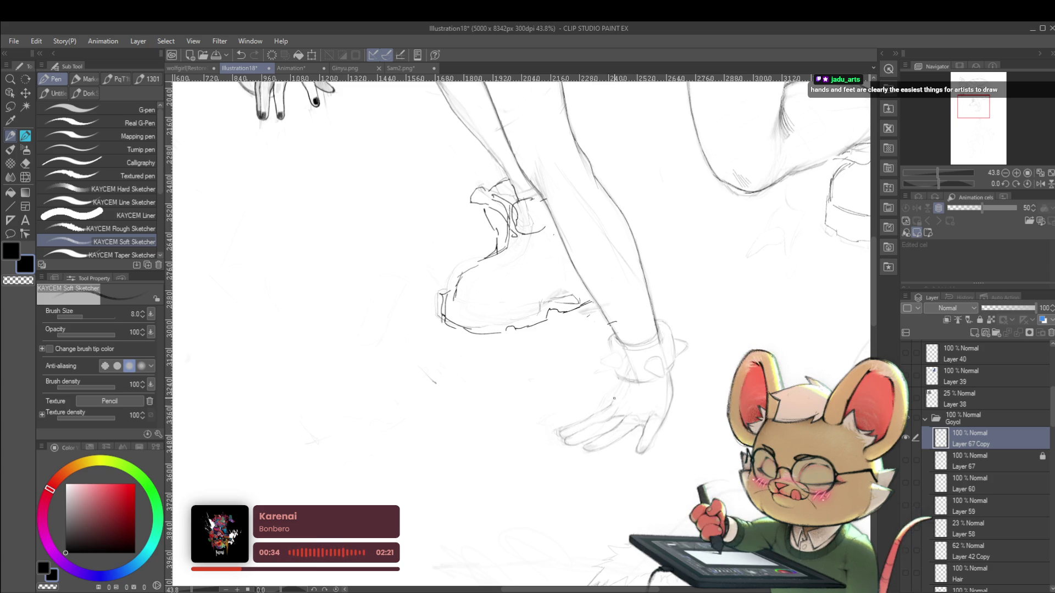
scroll(615, 396, "down", 4)
scroll(662, 386, "up", 3)
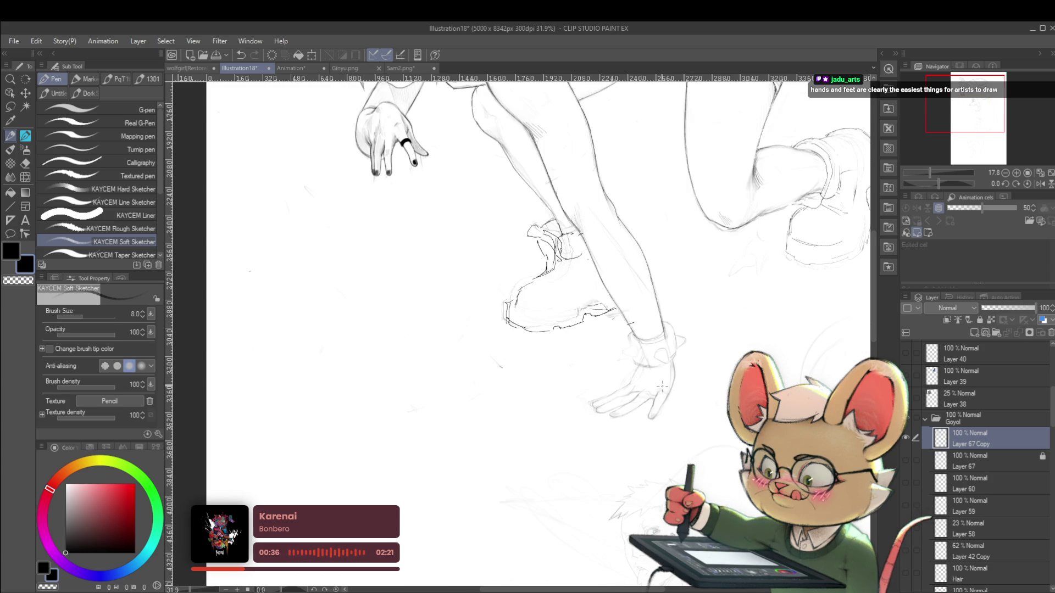
scroll(595, 441, "up", 3)
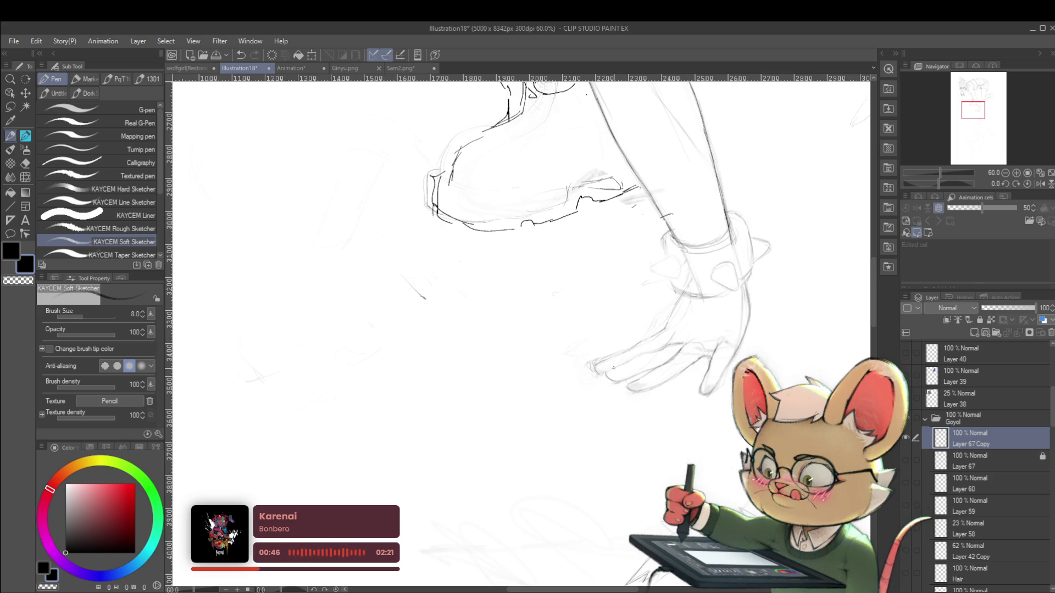
scroll(629, 315, "down", 5)
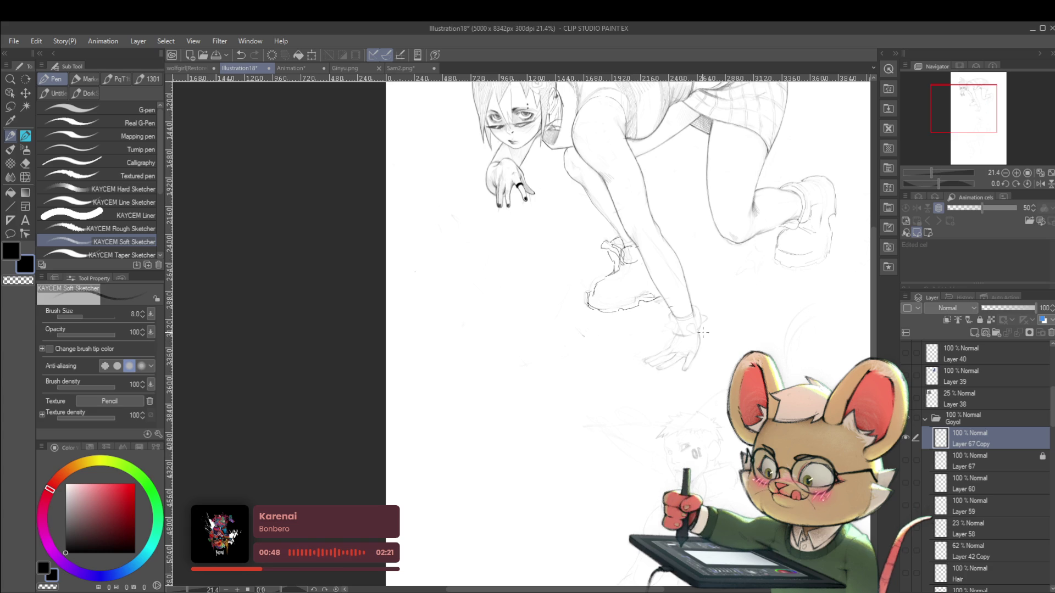
scroll(681, 396, "up", 2)
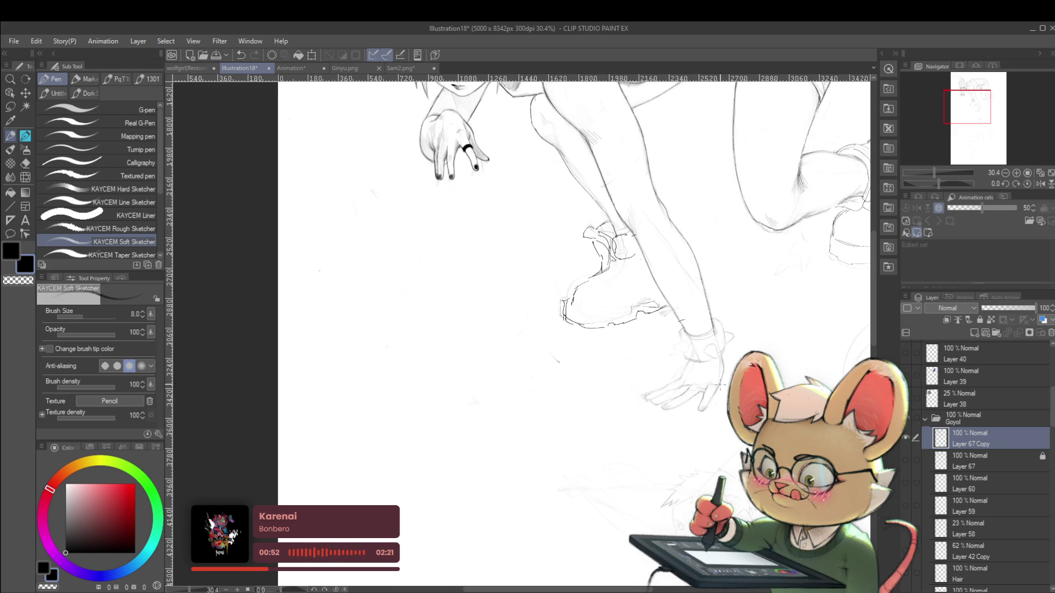
scroll(709, 407, "up", 1)
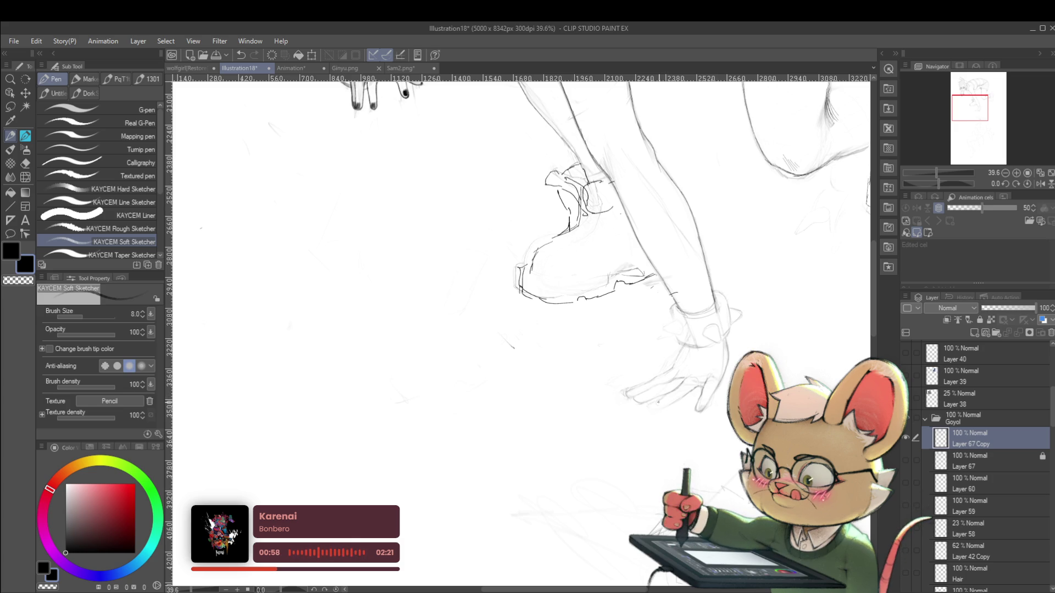
Fit the whole page, mirror it, and shift it right to check proportions
key("ctrl+0")
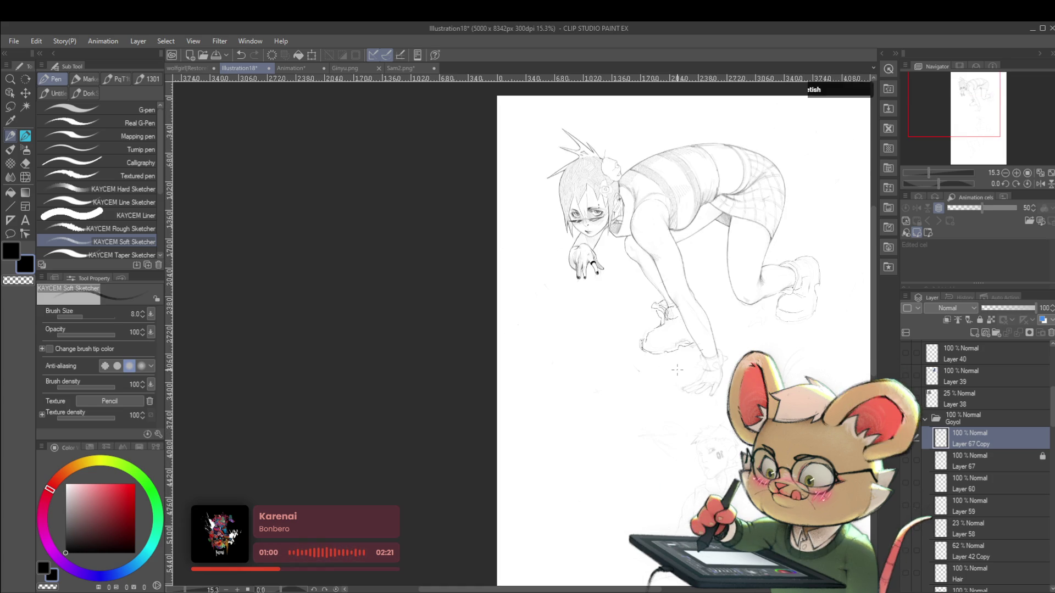
left_click(1040, 184)
mouse_move(566, 406)
left_mouse_down()
mouse_move(659, 393)
mouse_move(652, 383)
left_mouse_up()
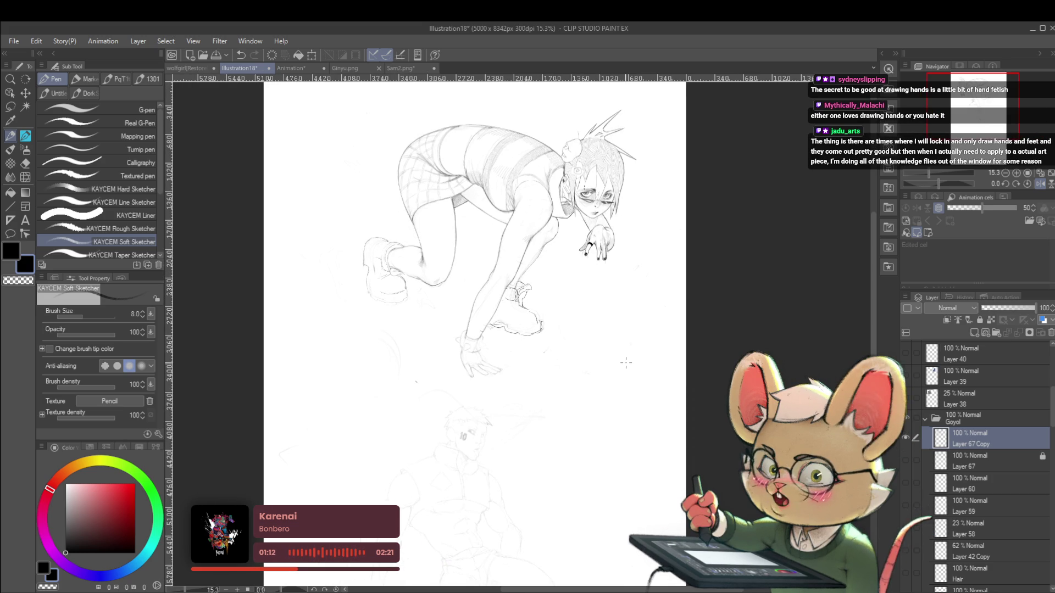
Zoom back in on the hands and add two tiny touch-up marks
left_click(1049, 175)
left_click_drag(712, 449, 594, 330)
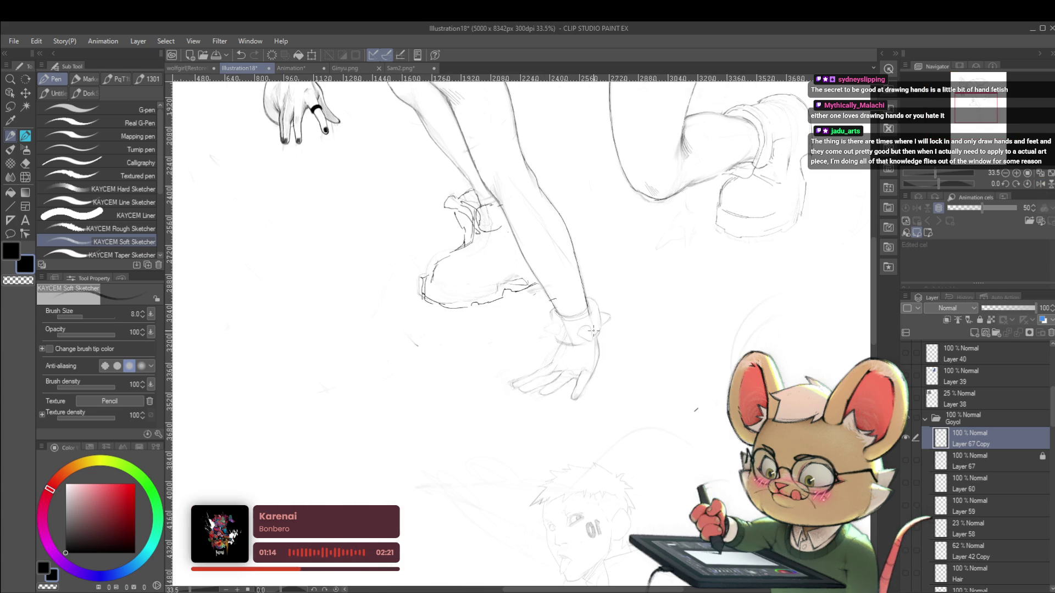
scroll(542, 357, "up", 1)
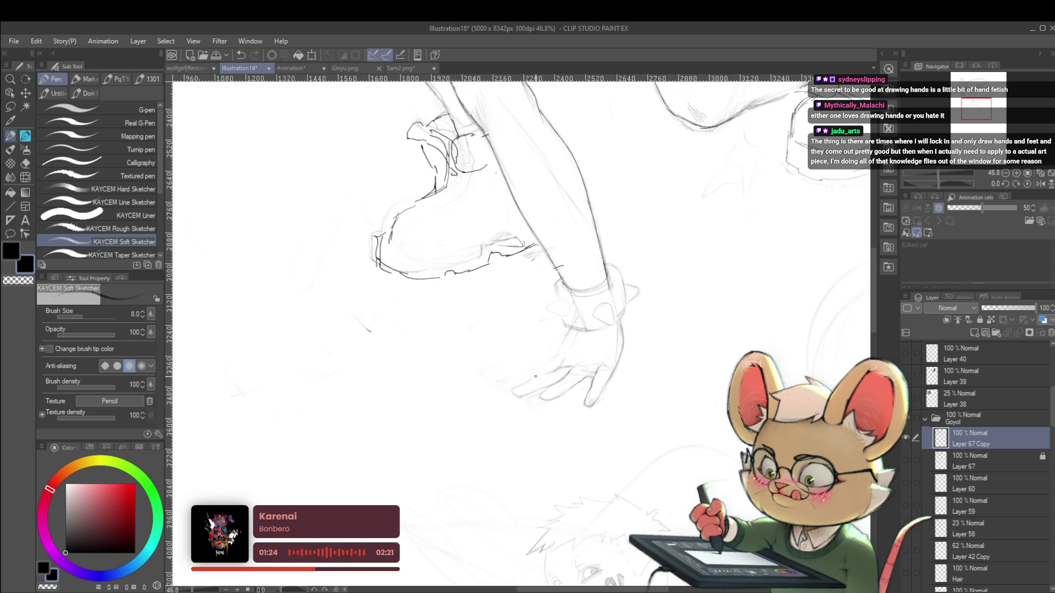
left_click(513, 390)
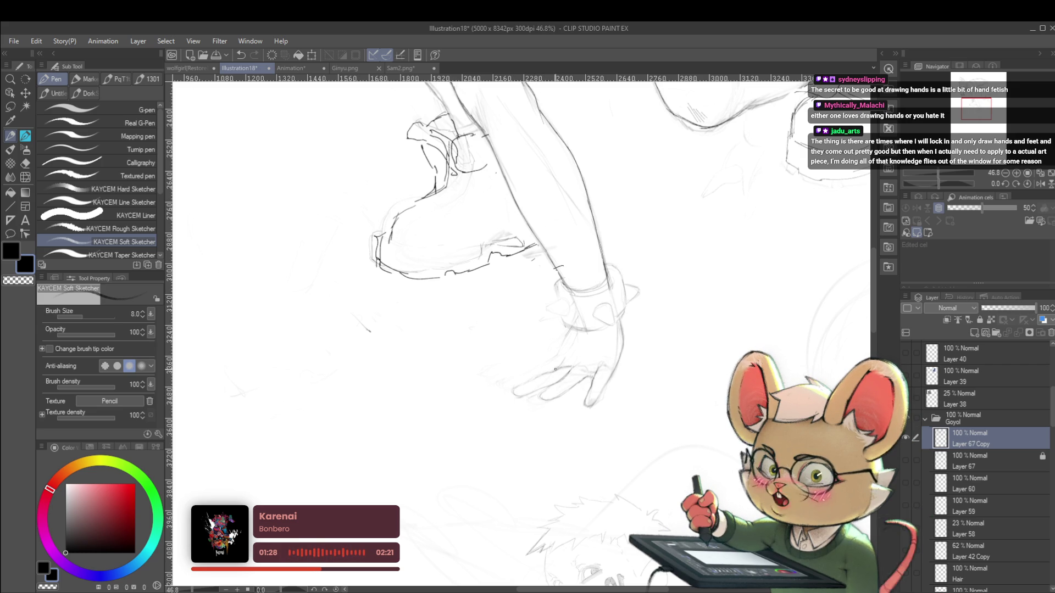
left_click(560, 363)
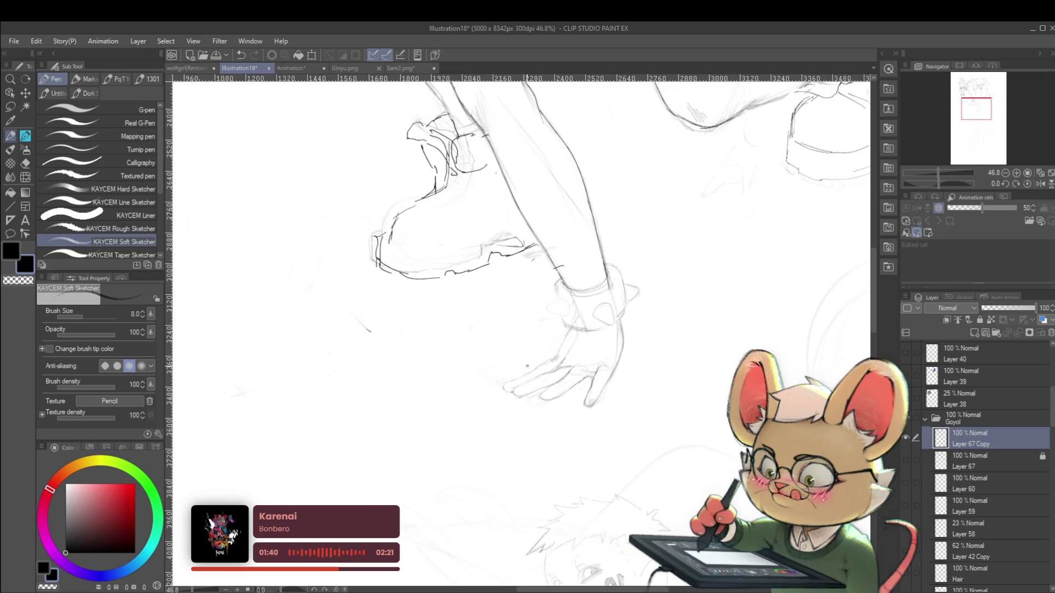
Check the figure in mirrored view, flip back, and add a short stroke near the hand
scroll(527, 366, "down", 5)
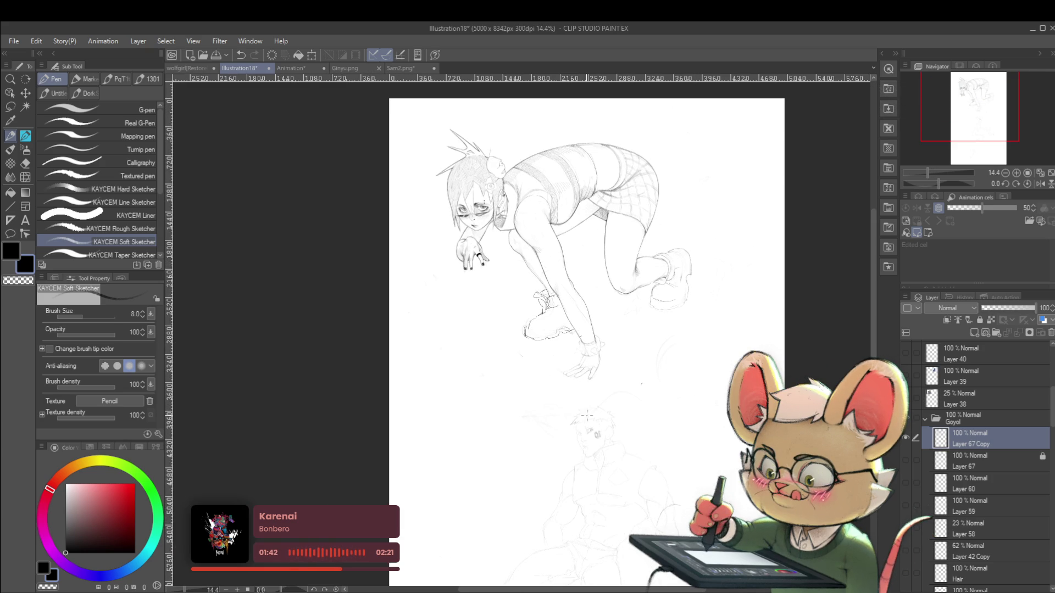
scroll(583, 385, "up", 2)
scroll(578, 361, "up", 3)
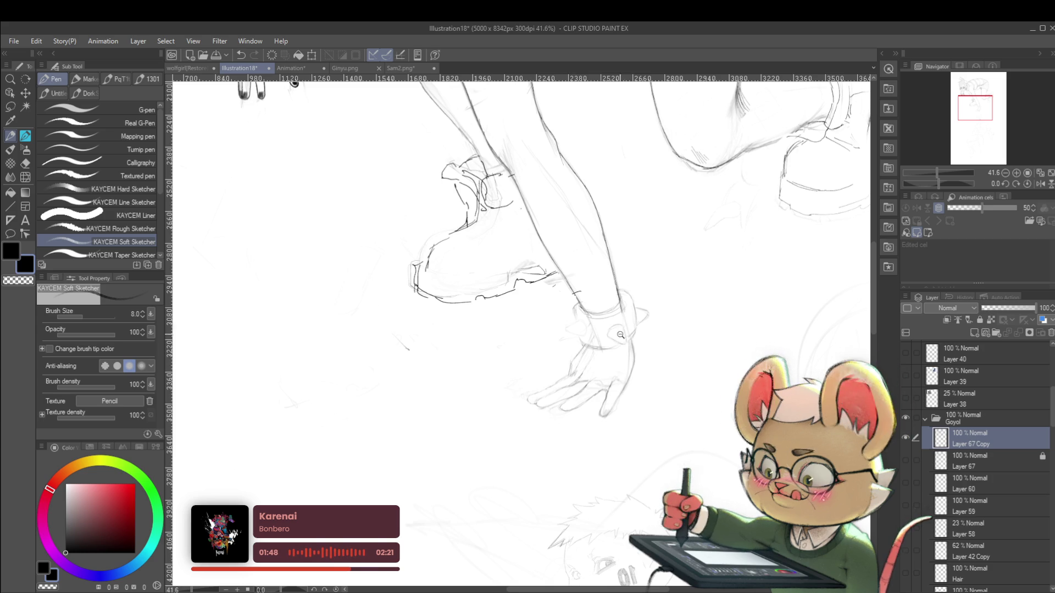
scroll(609, 324, "down", 4)
left_click(1041, 184)
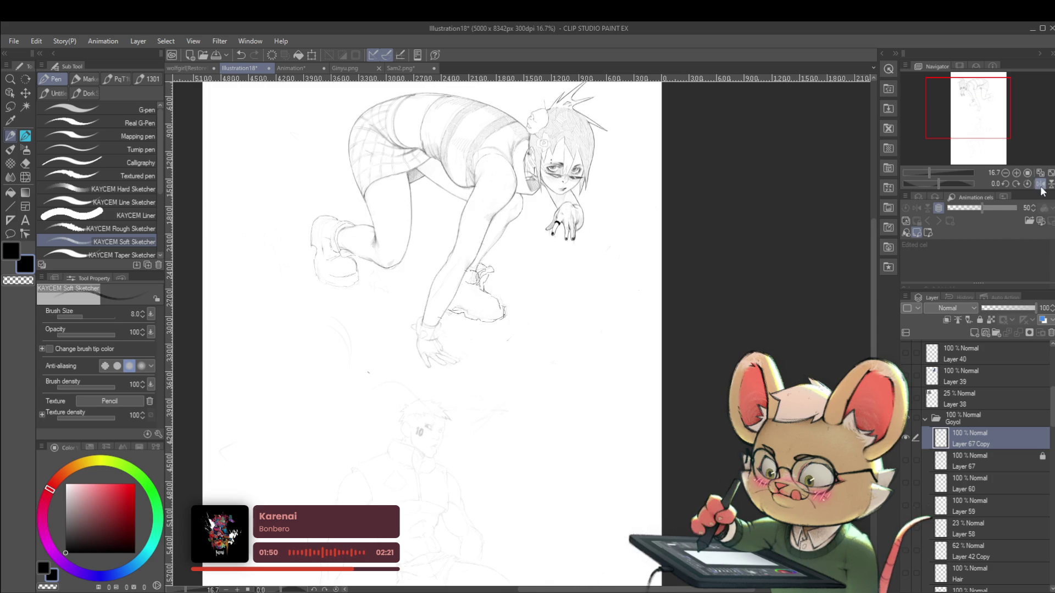
scroll(446, 346, "up", 4)
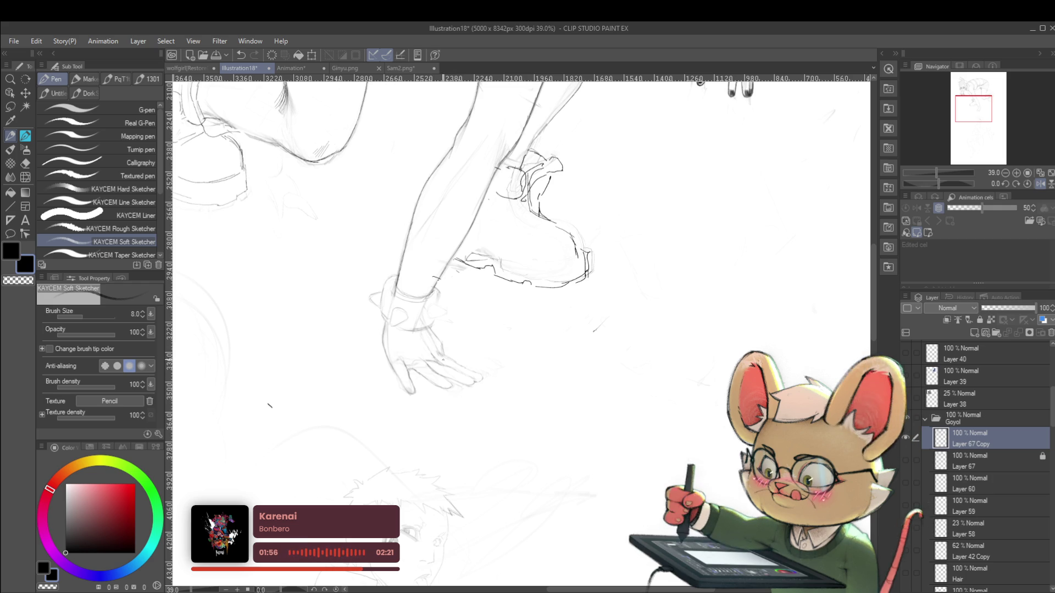
left_click(1039, 185)
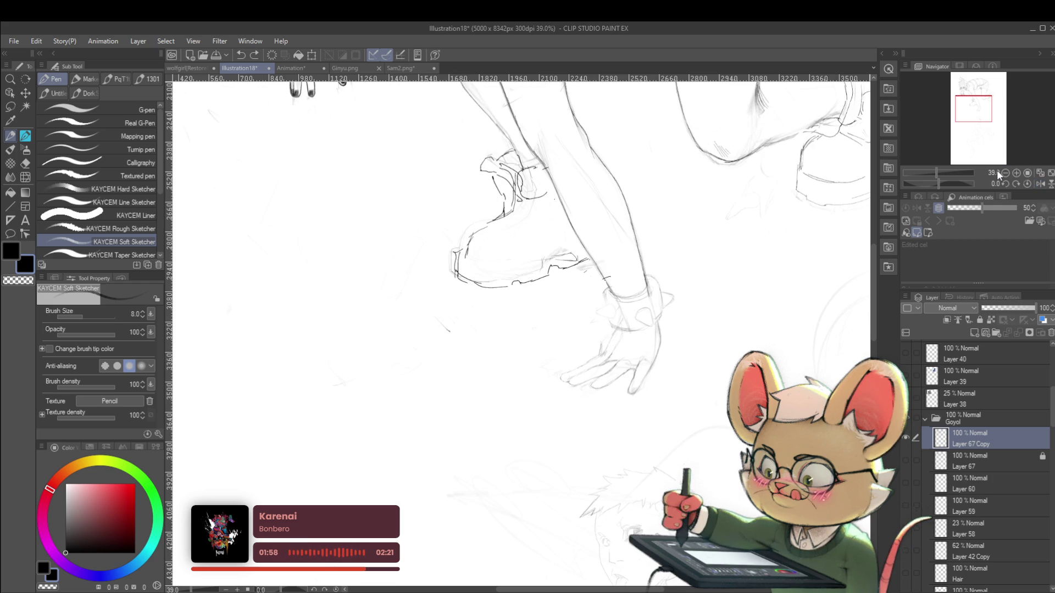
left_click(606, 338)
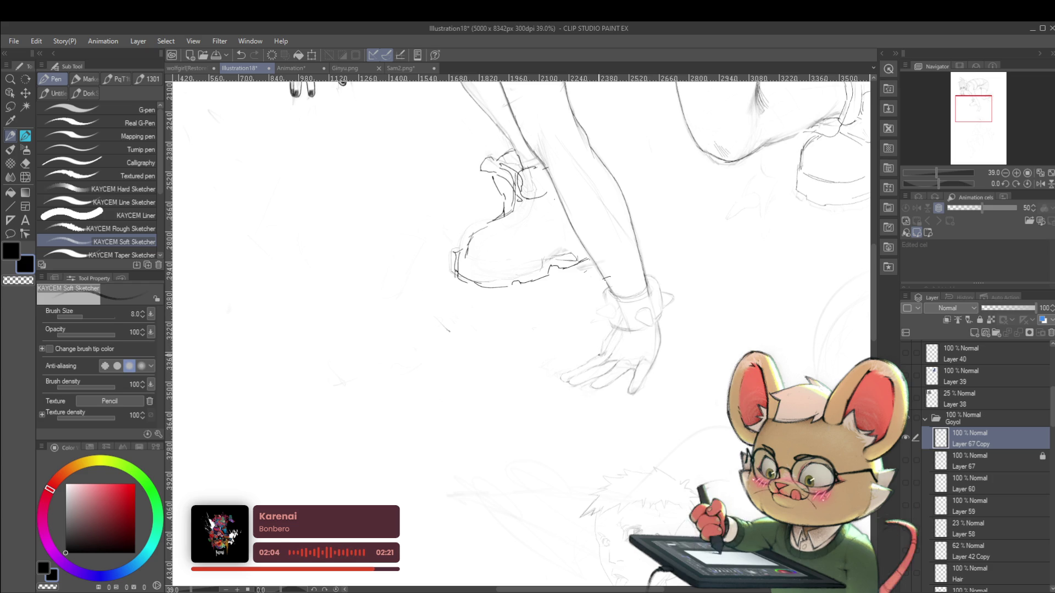
scroll(632, 308, "down", 3)
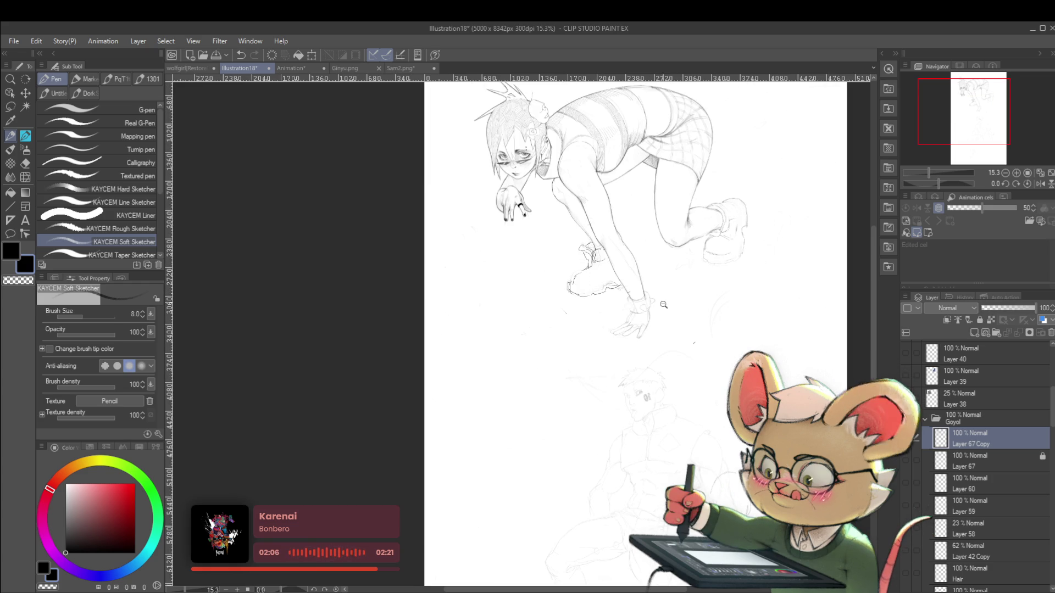
Pan and zoom in on the lower hand and shoe
scroll(666, 297, "up", 1)
left_click_drag(690, 298, 704, 309)
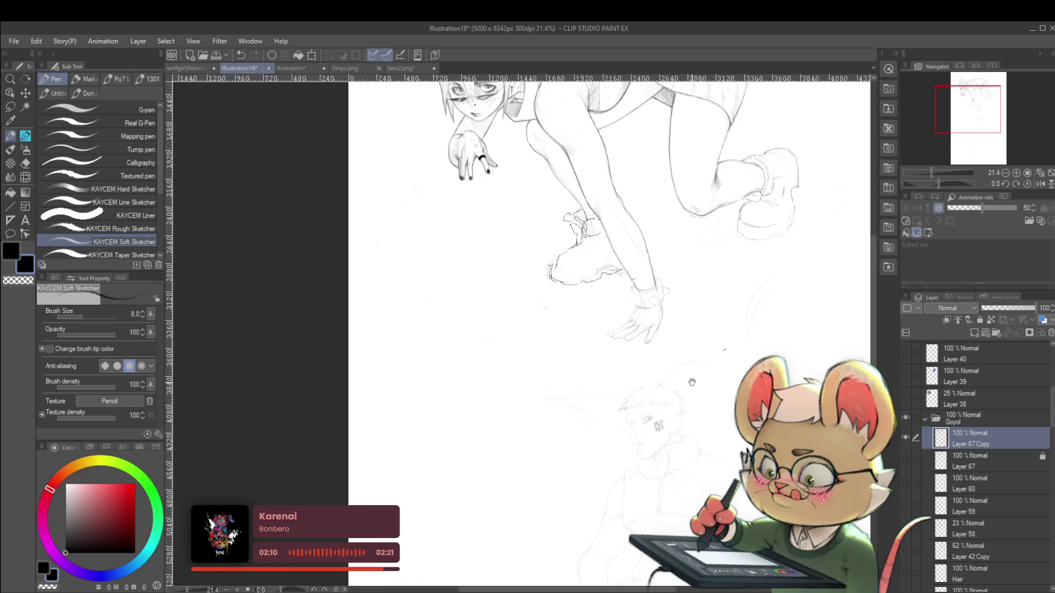
left_click_drag(697, 405, 698, 381)
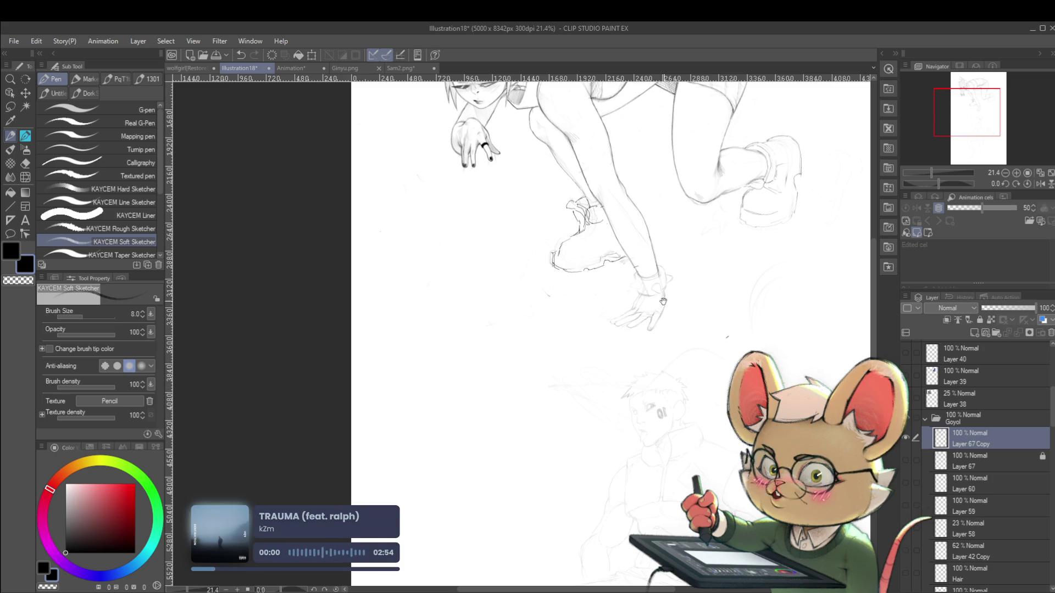
left_click_drag(654, 319, 667, 338)
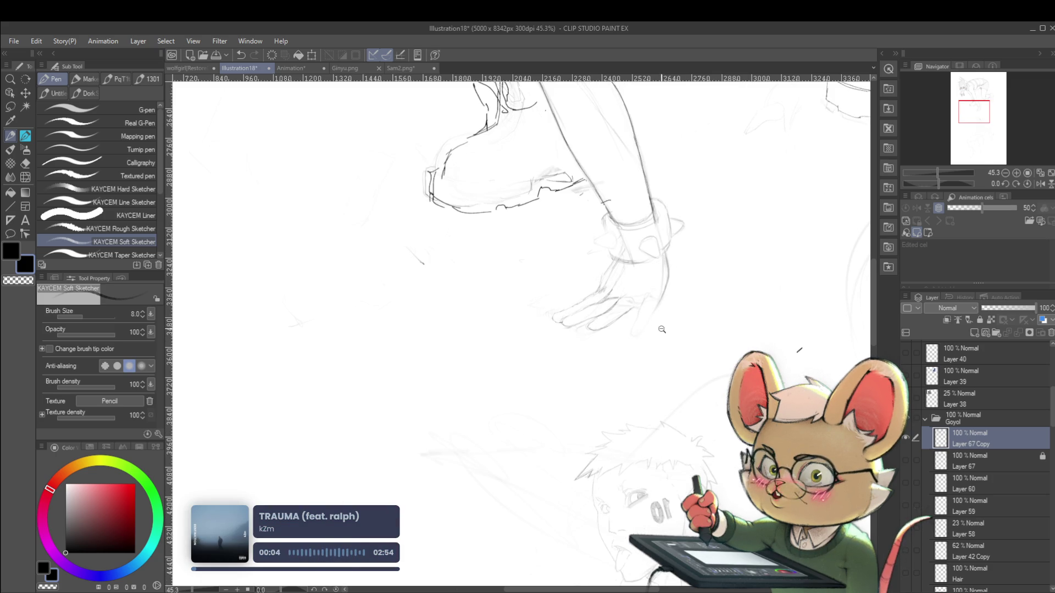
left_click_drag(662, 329, 639, 301)
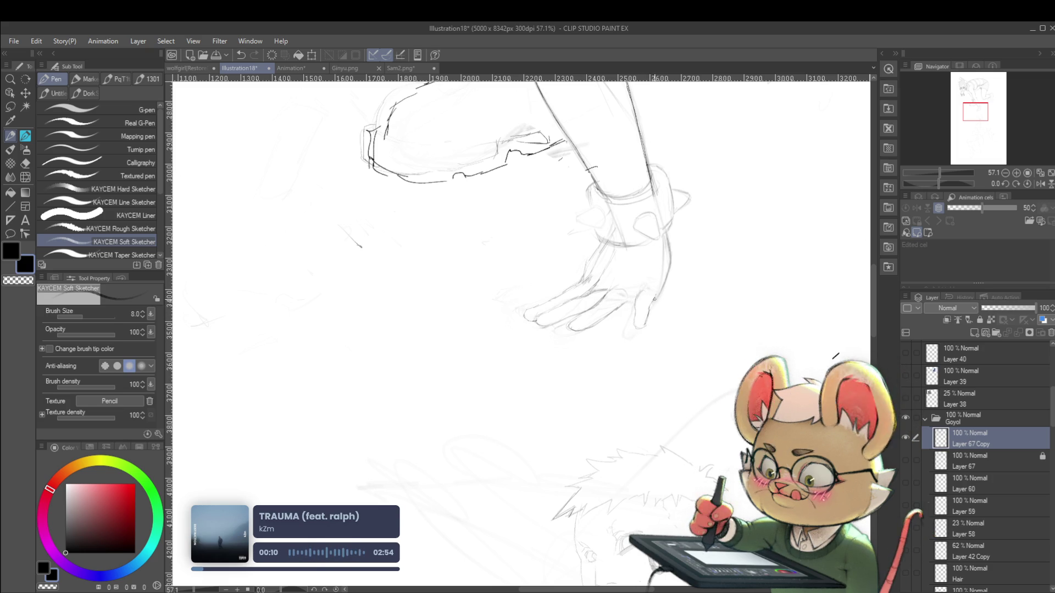
Review the head and torso, zoom on the hand, and lasso-select the lower hand
scroll(652, 286, "down", 3)
scroll(653, 250, "down", 2)
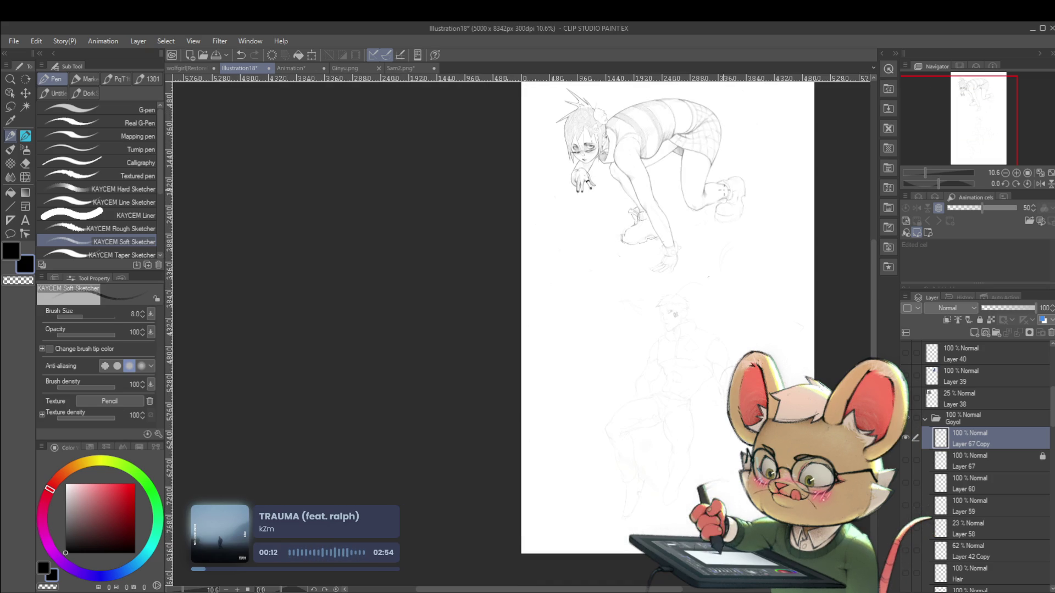
scroll(684, 242, "up", 3)
left_click_drag(709, 267, 718, 412)
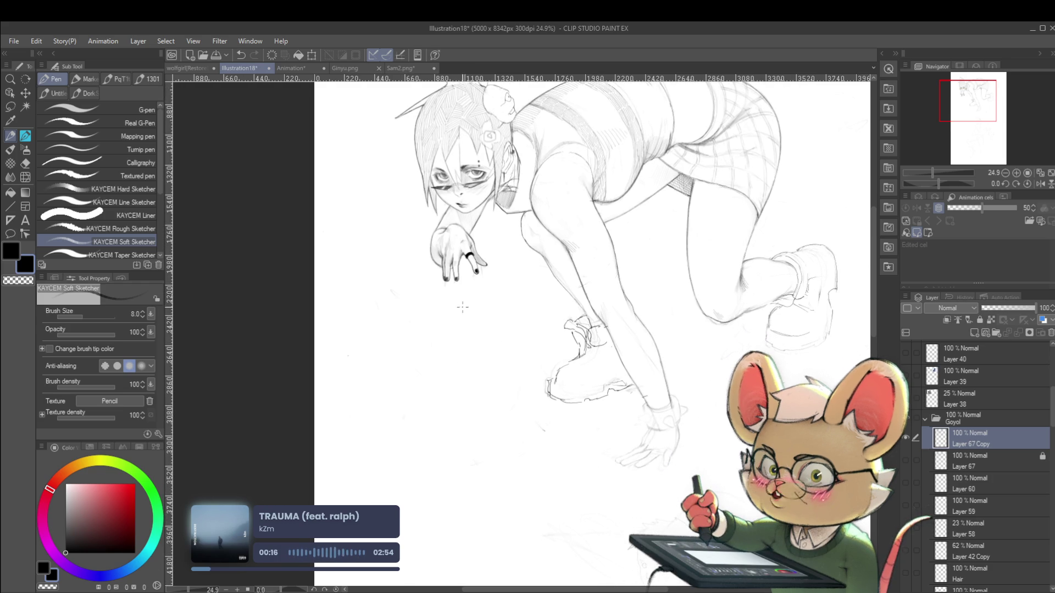
left_click(668, 445)
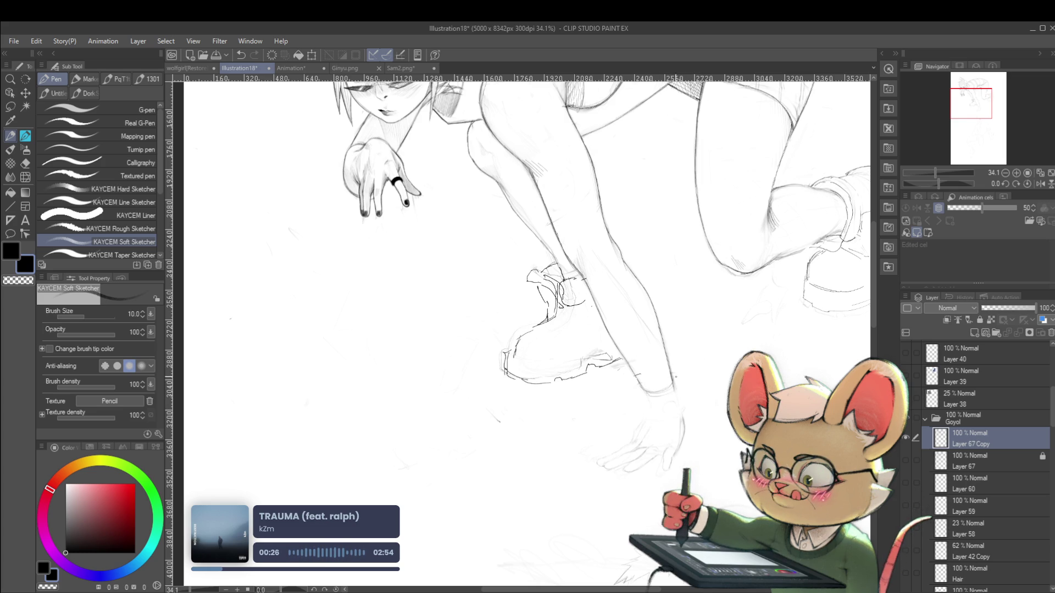
key("m")
left_click_drag(654, 492, 579, 484)
Transform the selected lower hand, shifting it slightly upward, and confirm
left_click_drag(684, 493, 686, 488)
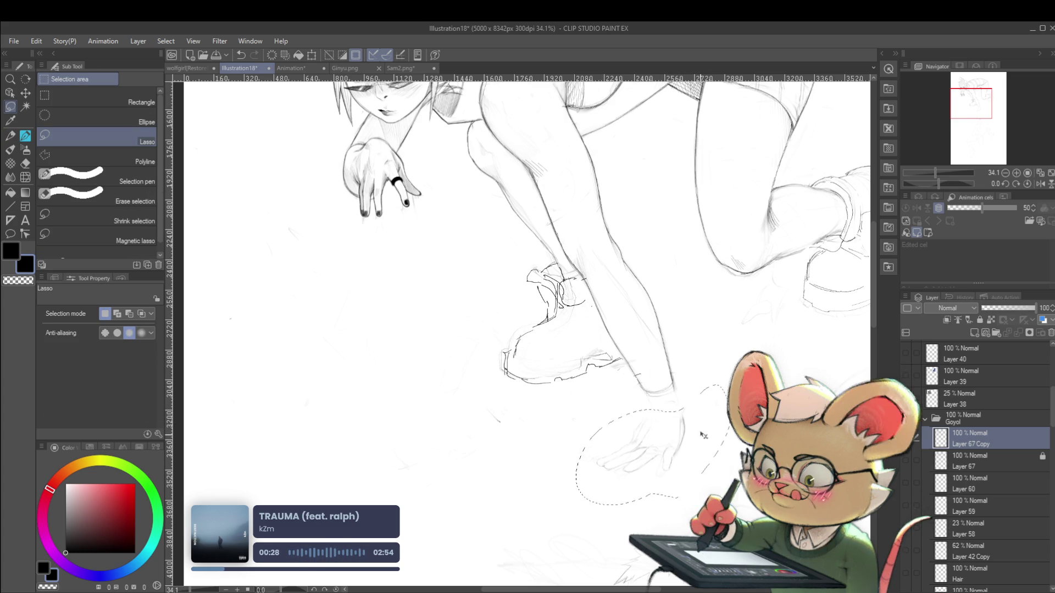
key("ctrl+t")
left_click_drag(715, 439, 714, 428)
scroll(715, 428, "down", 3)
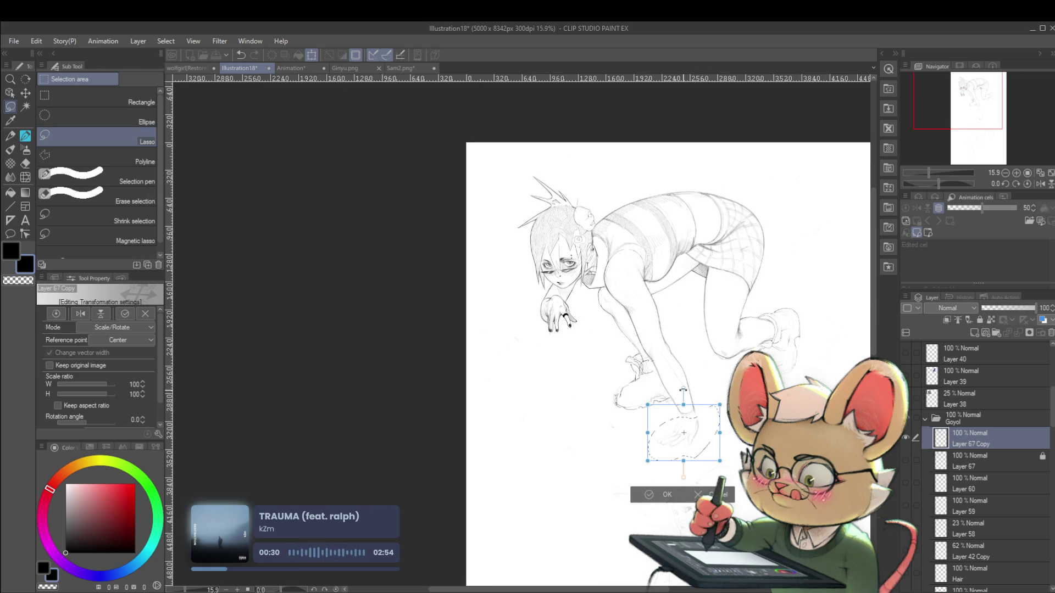
key("Return")
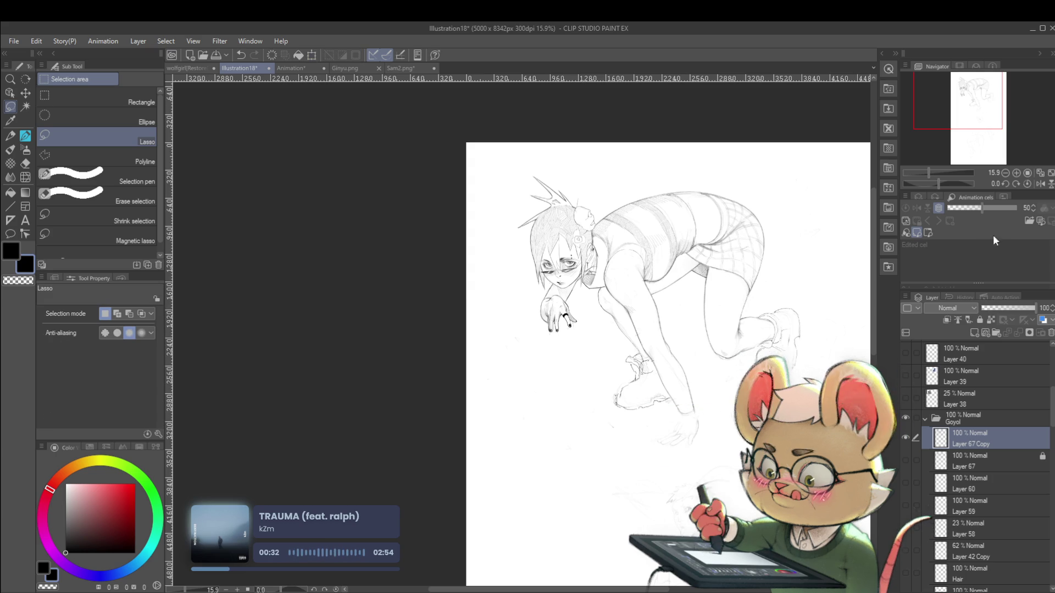
Mirror the canvas horizontally and recenter the torso, face and hand in view
left_click(1039, 185)
left_click(915, 232)
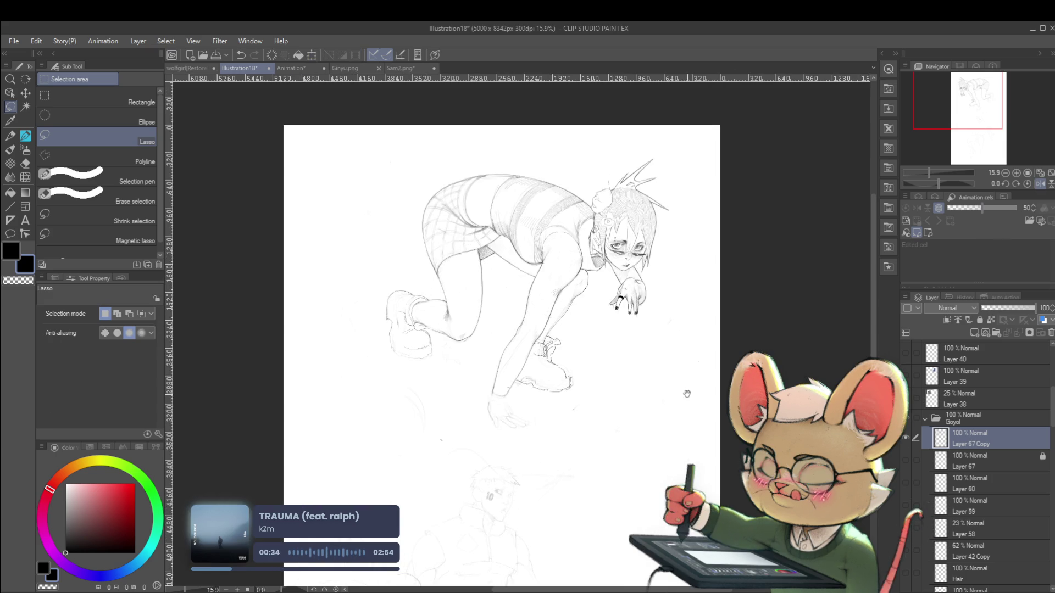
scroll(522, 385, "up", 4)
left_click_drag(519, 382, 521, 439)
scroll(522, 440, "down", 3)
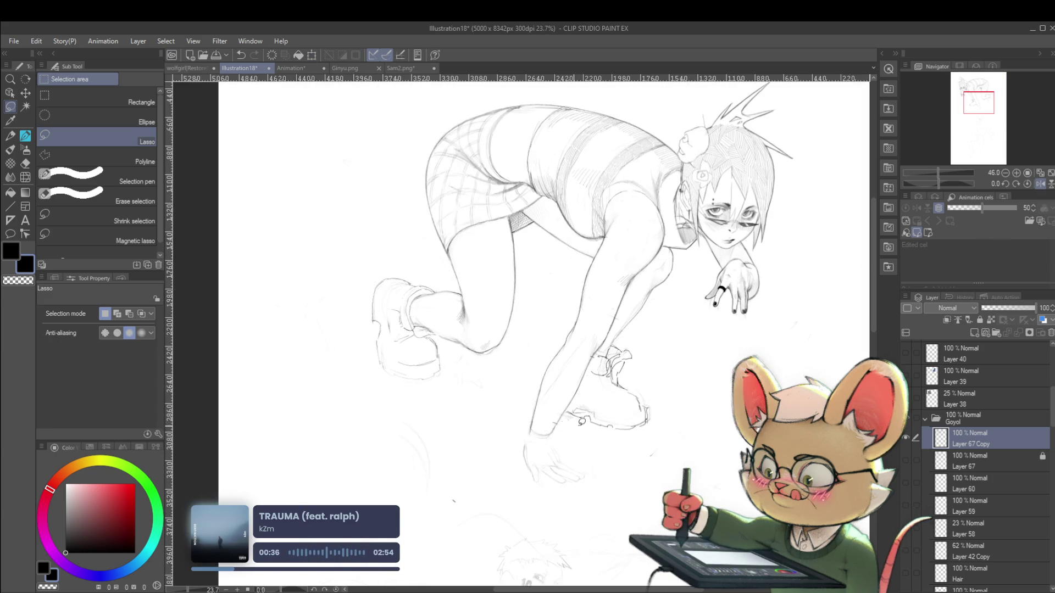
left_click_drag(521, 385, 494, 428)
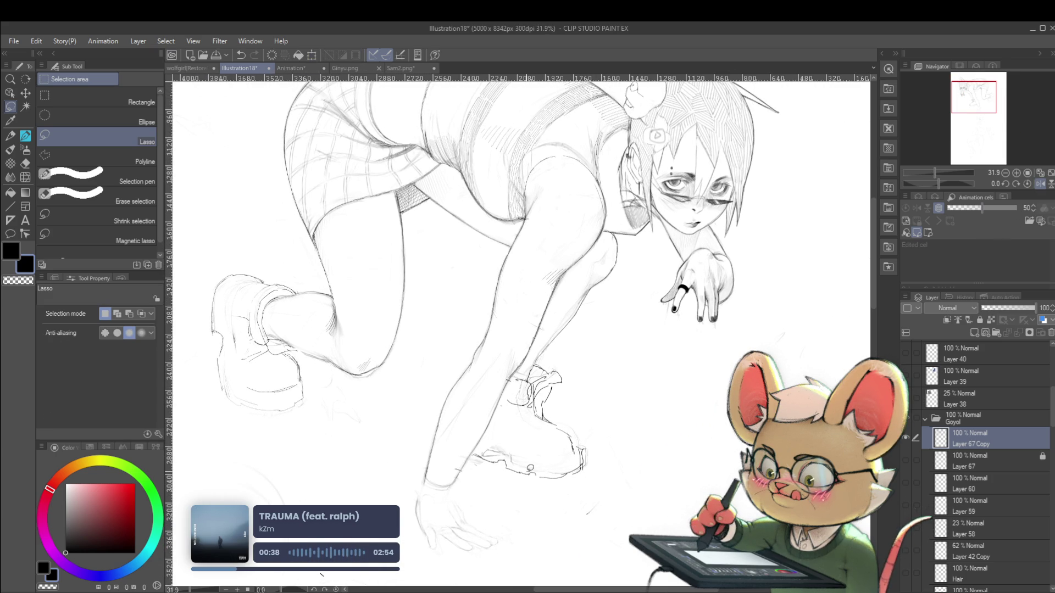
key("p")
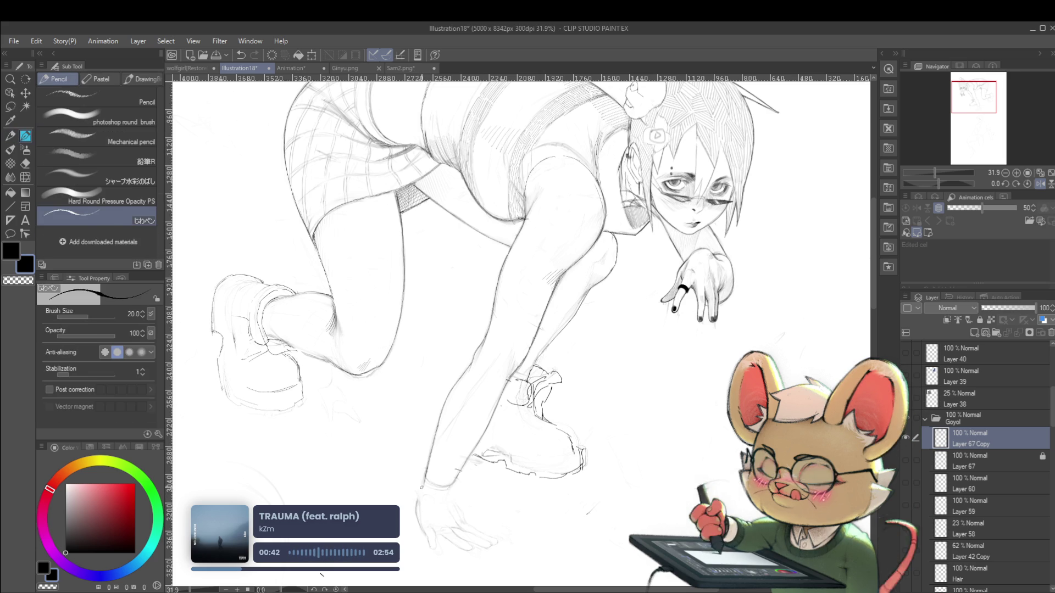
key("p")
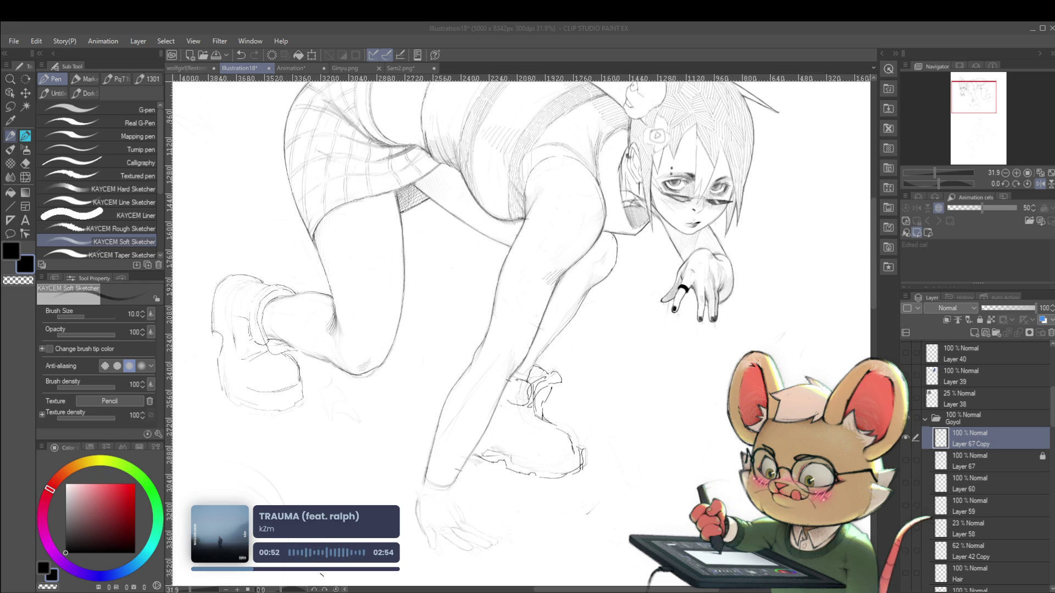
Restore the unmirrored view and zoom in on the lower hand and shoe
key("alt+Tab")
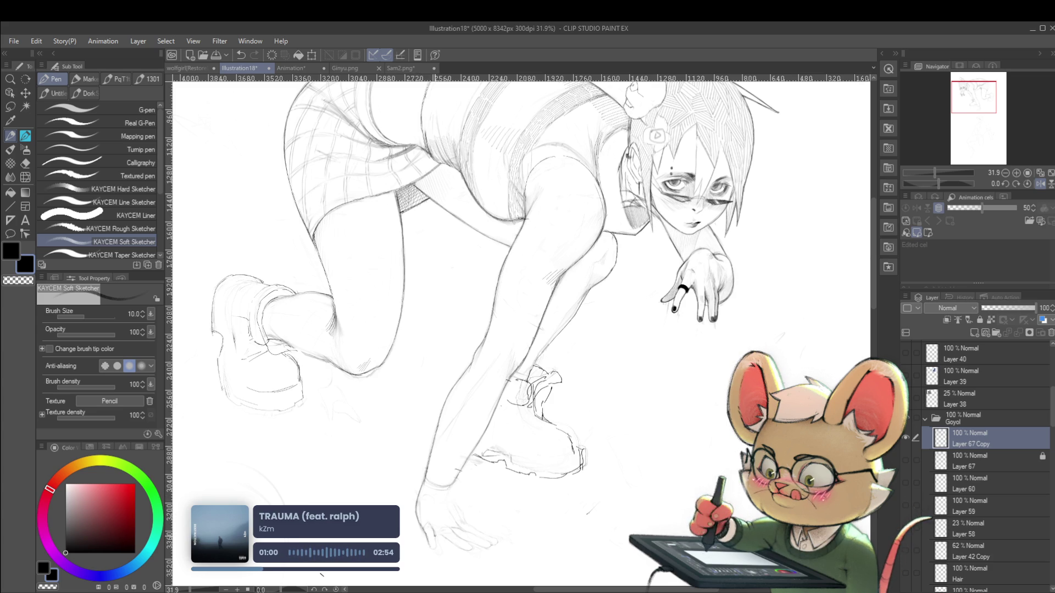
scroll(512, 417, "down", 2)
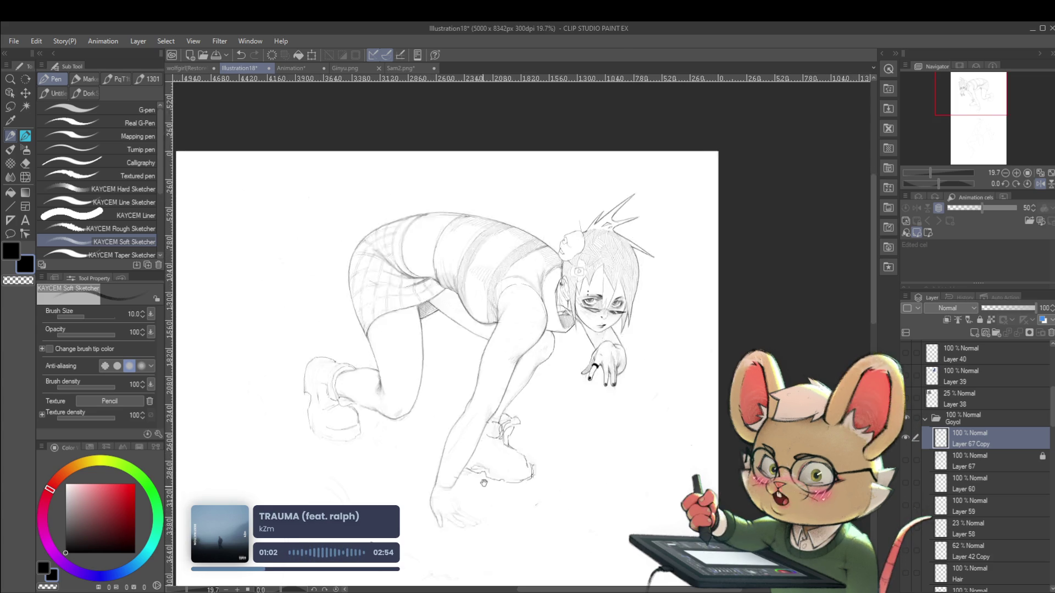
left_click(1039, 183)
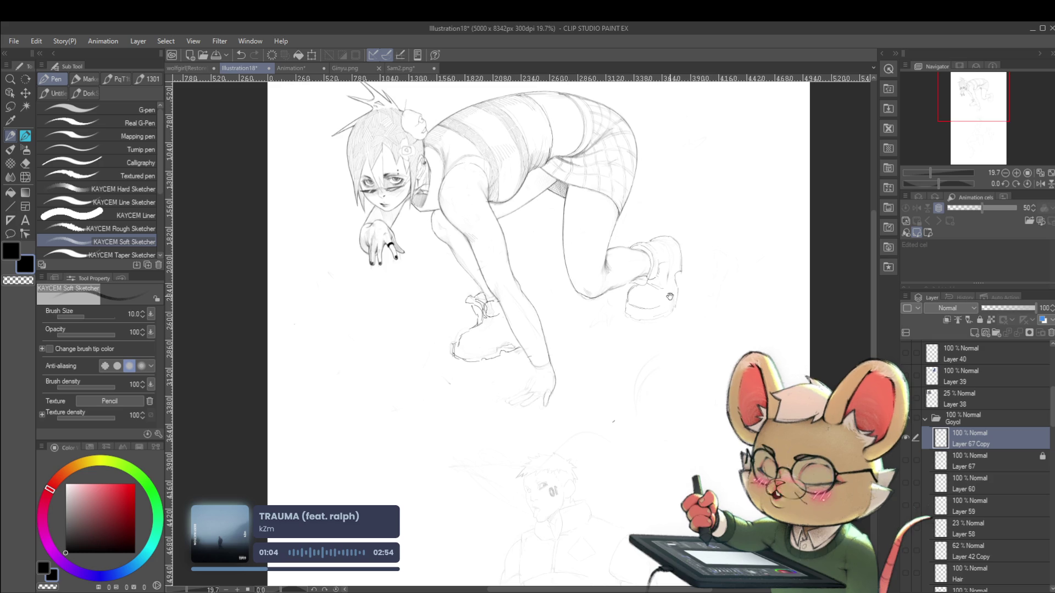
scroll(537, 396, "up", 1)
scroll(538, 396, "up", 1)
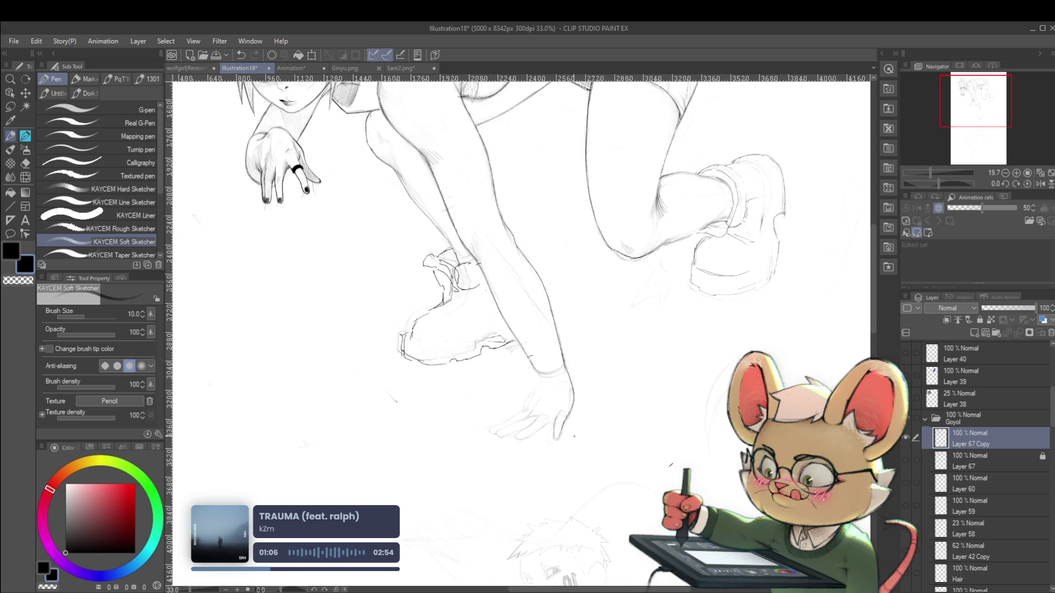
left_click_drag(563, 427, 626, 438)
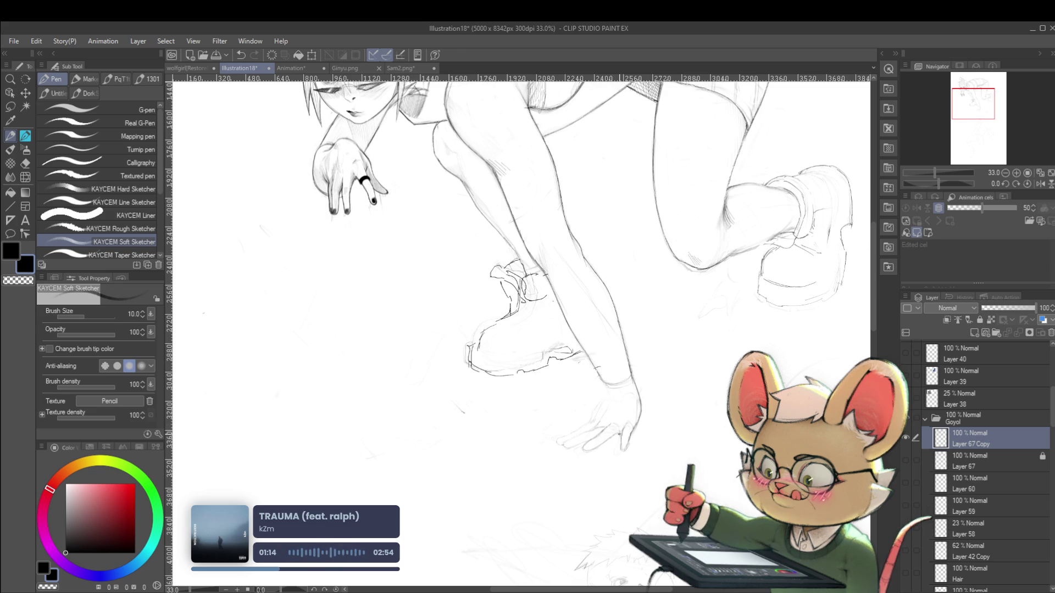
scroll(636, 426, "down", 2)
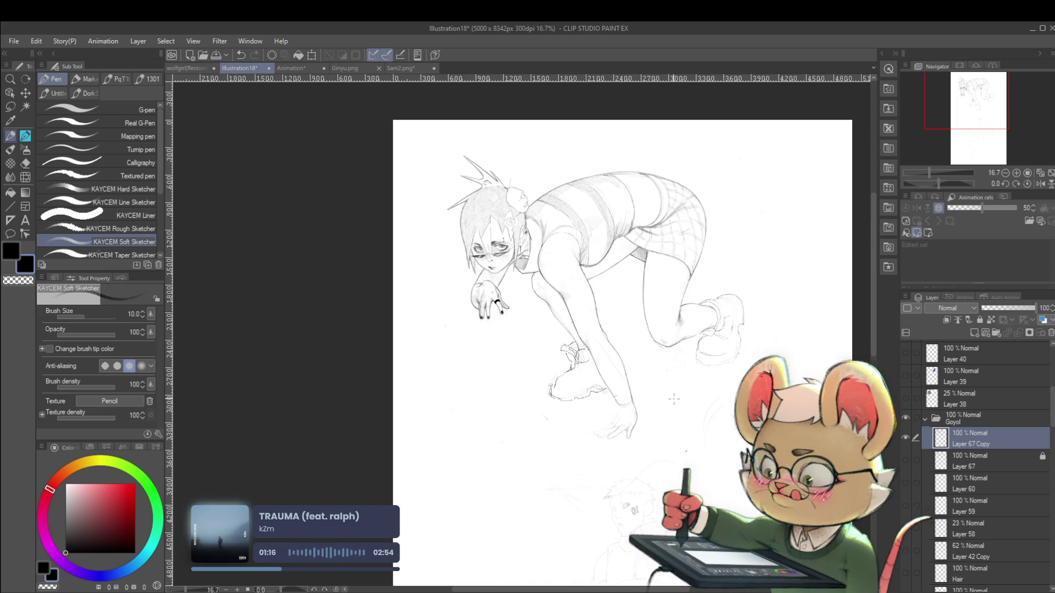
scroll(626, 425, "up", 2)
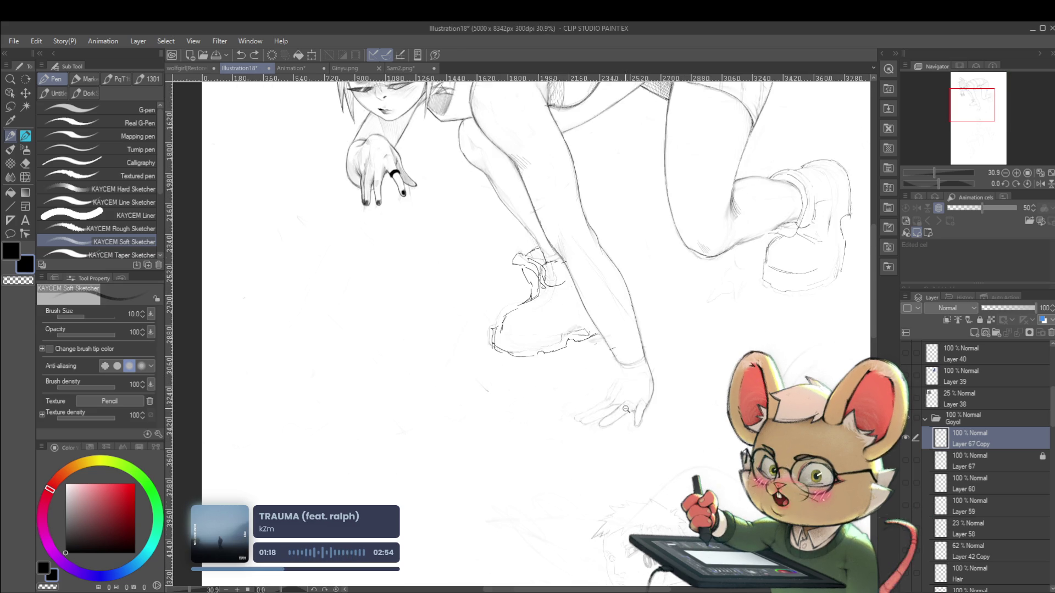
scroll(636, 403, "up", 2)
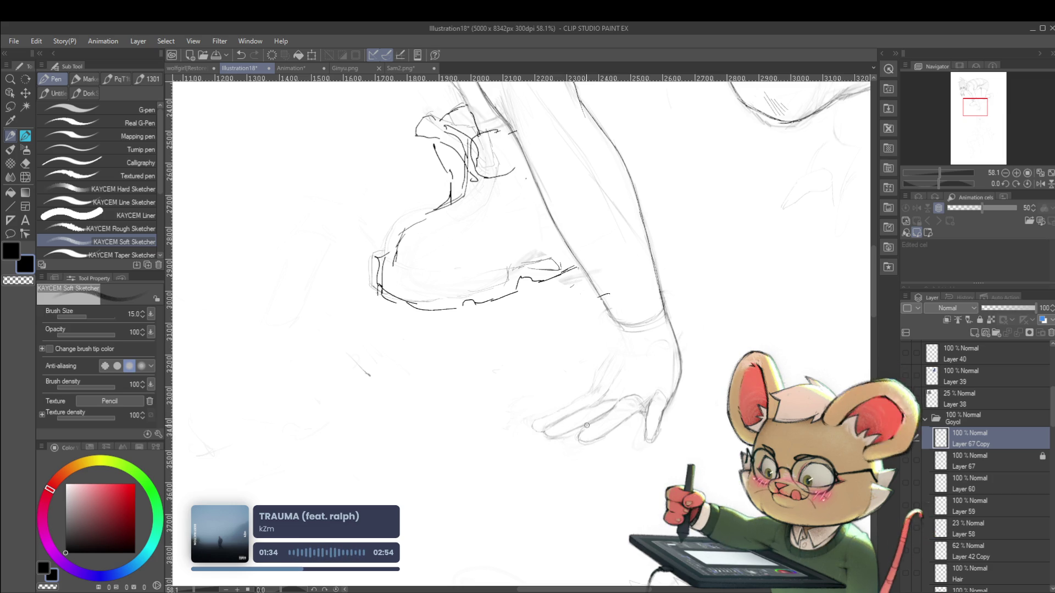
scroll(611, 409, "down", 4)
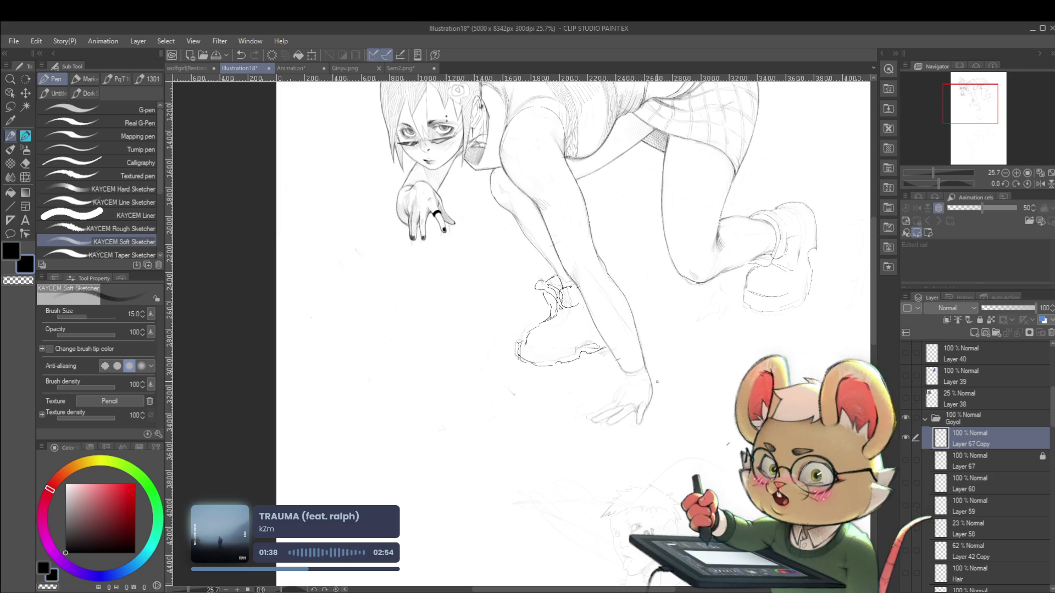
scroll(659, 425, "up", 2)
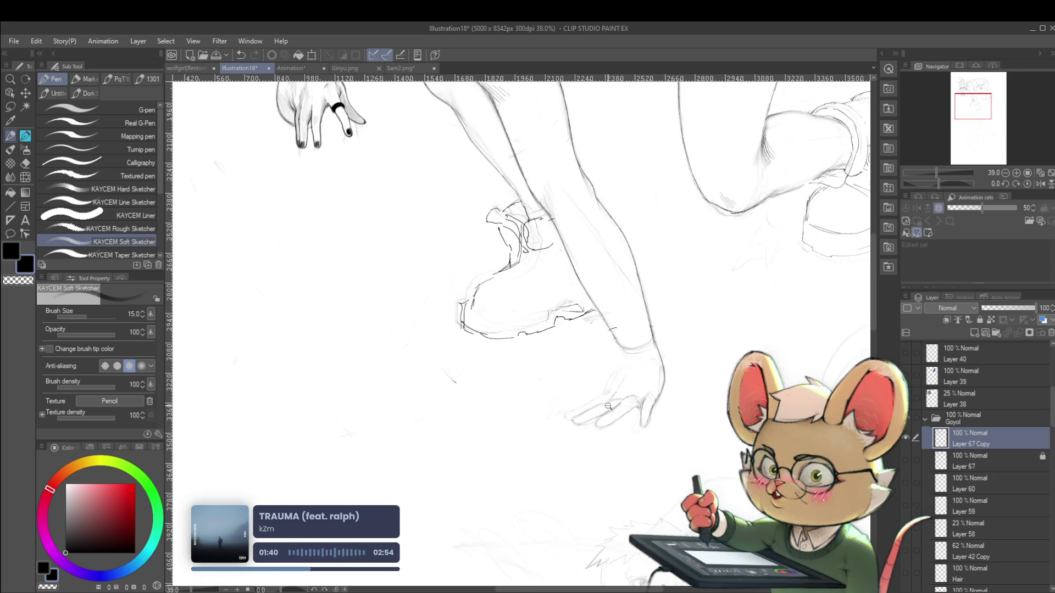
scroll(608, 406, "up", 2)
Reduce the brush size to 12 and check the hand in mirrored view, then flip back
key("bracketleft")
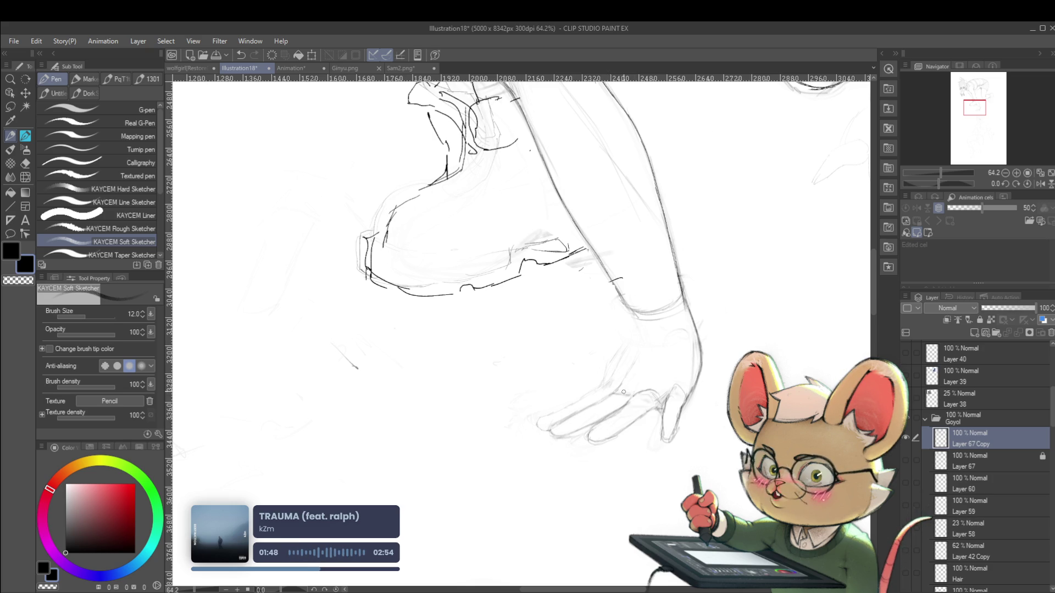
scroll(647, 392, "down", 3)
scroll(720, 344, "down", 3)
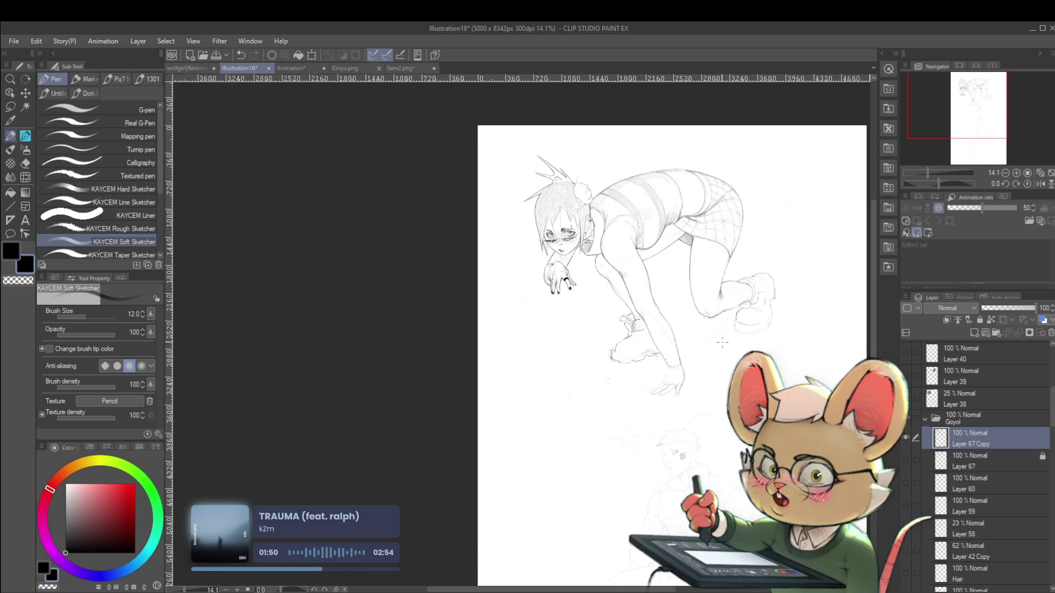
scroll(675, 386, "up", 3)
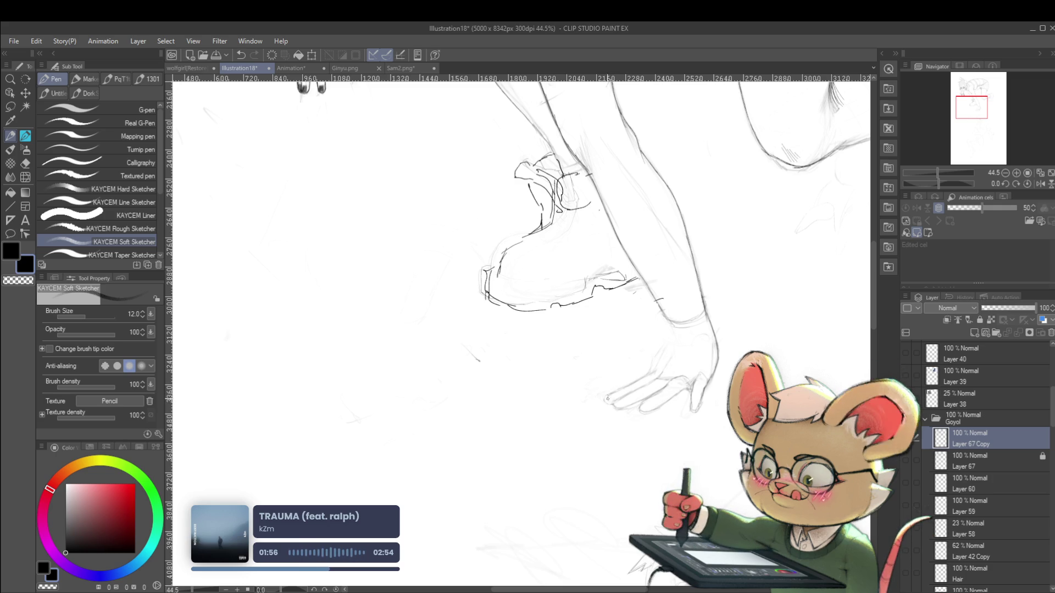
scroll(685, 363, "down", 2)
scroll(685, 364, "down", 1)
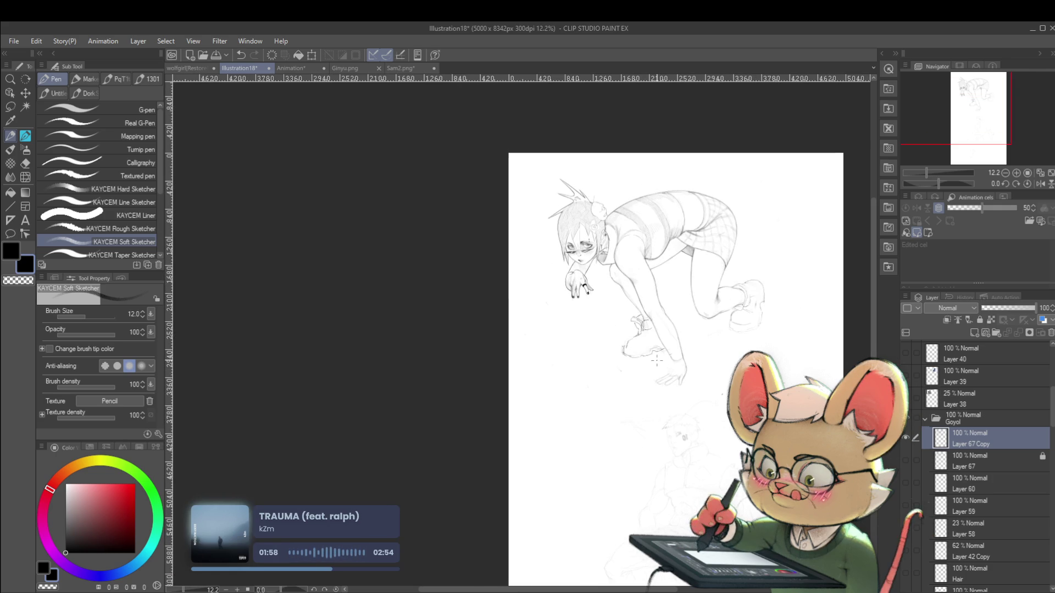
left_click(1040, 184)
scroll(374, 374, "up", 3)
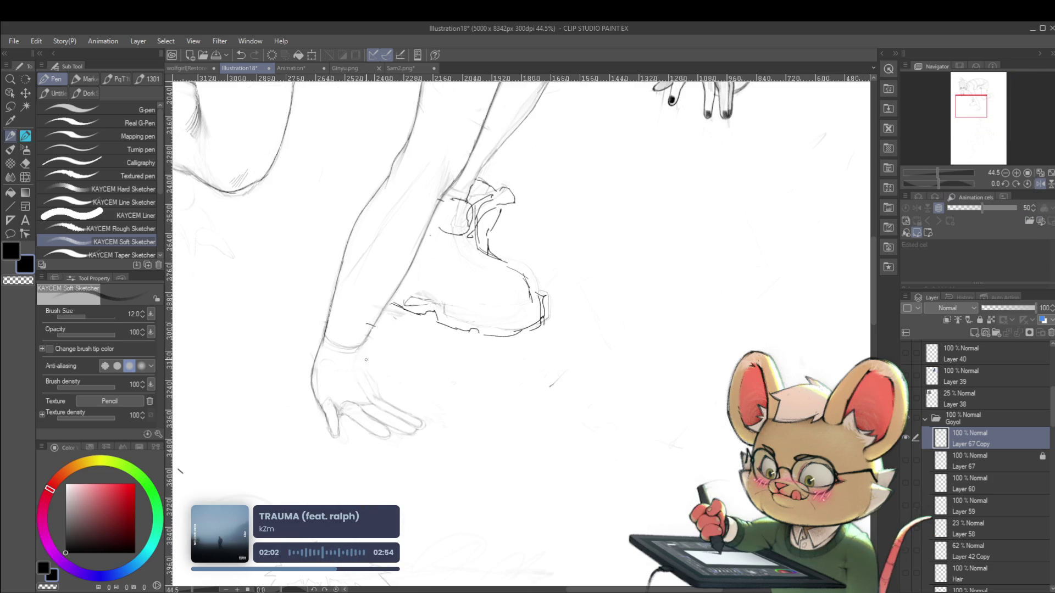
left_click(1040, 184)
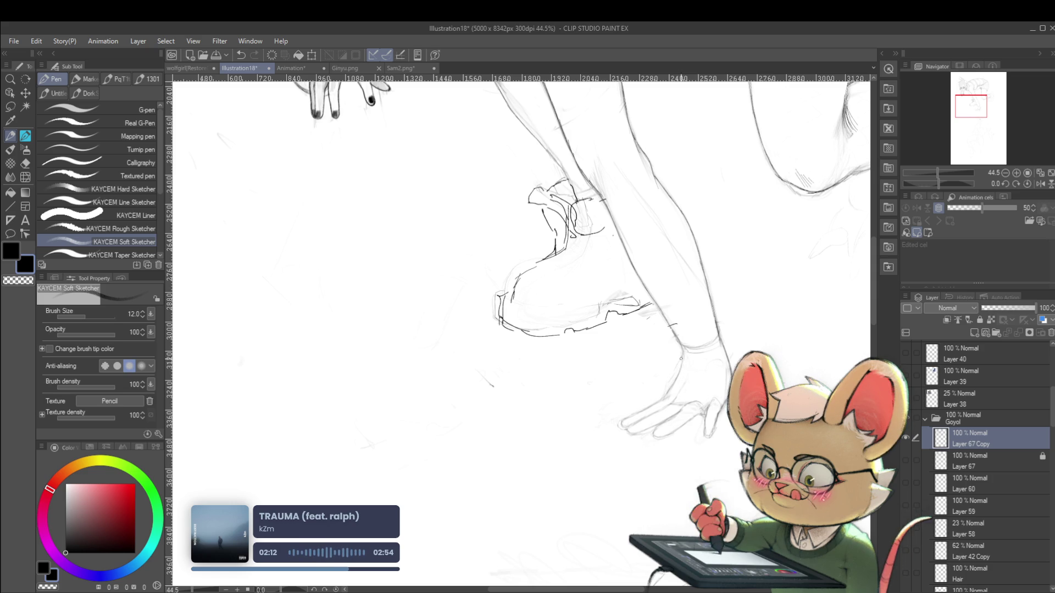
Zoom around the whole sketch and select the Liquify tool
scroll(659, 393, "down", 3)
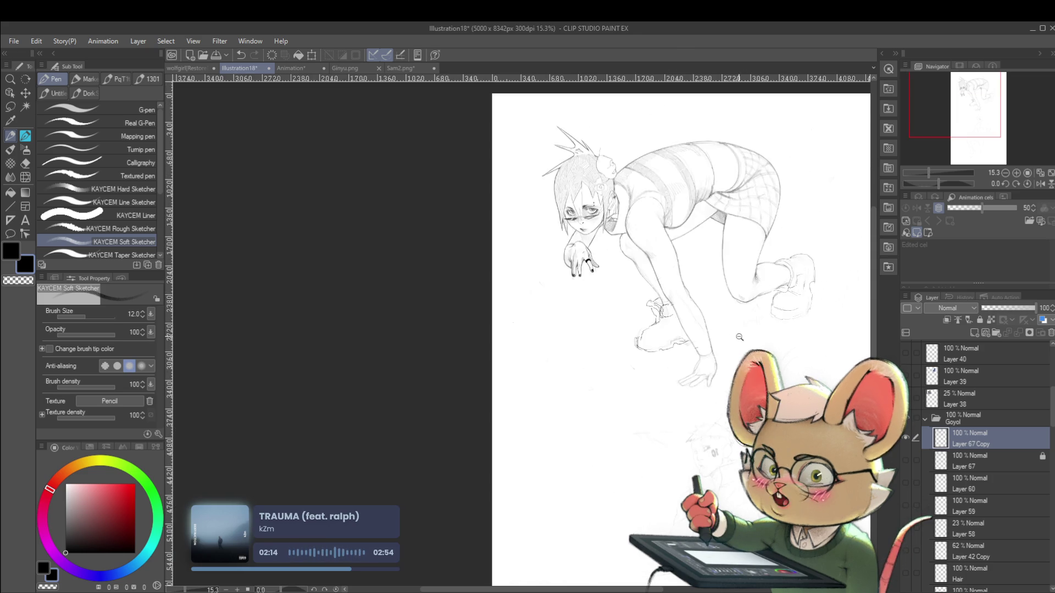
scroll(720, 333, "down", 2)
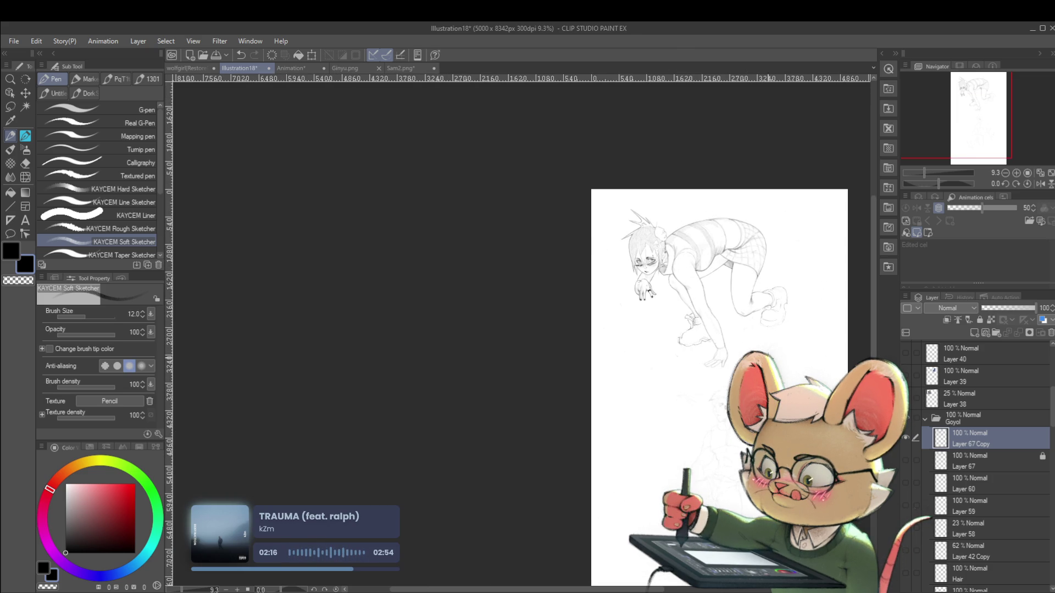
scroll(698, 418, "up", 2)
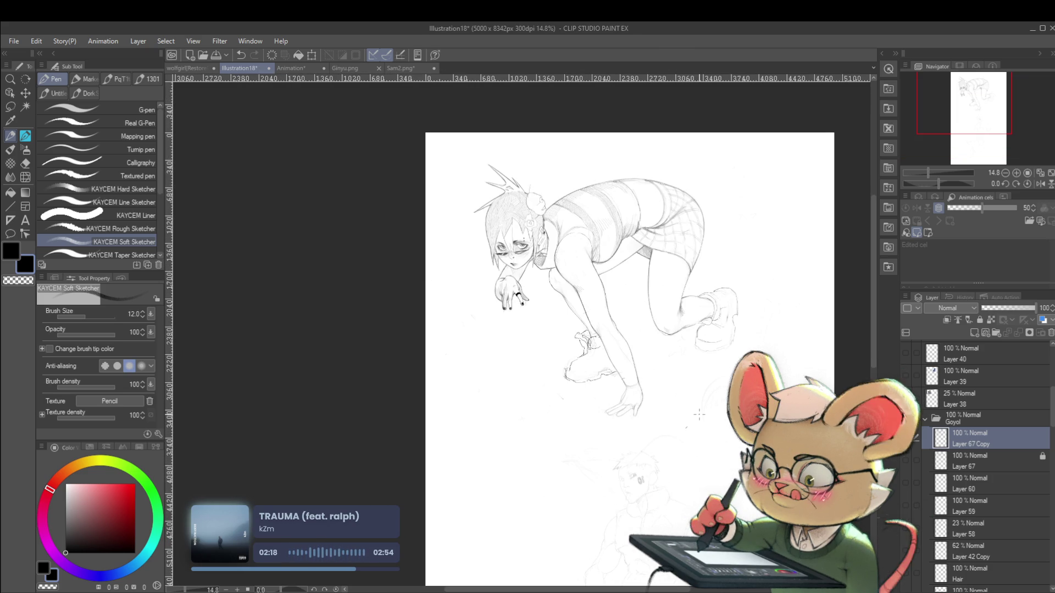
scroll(669, 395, "up", 1)
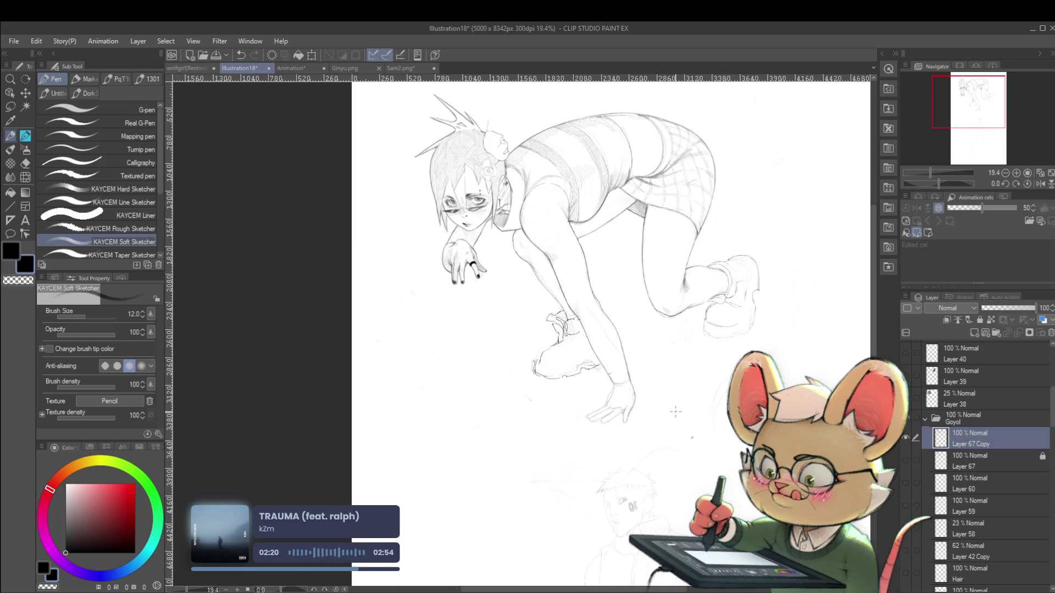
scroll(681, 412, "up", 1)
scroll(609, 420, "up", 1)
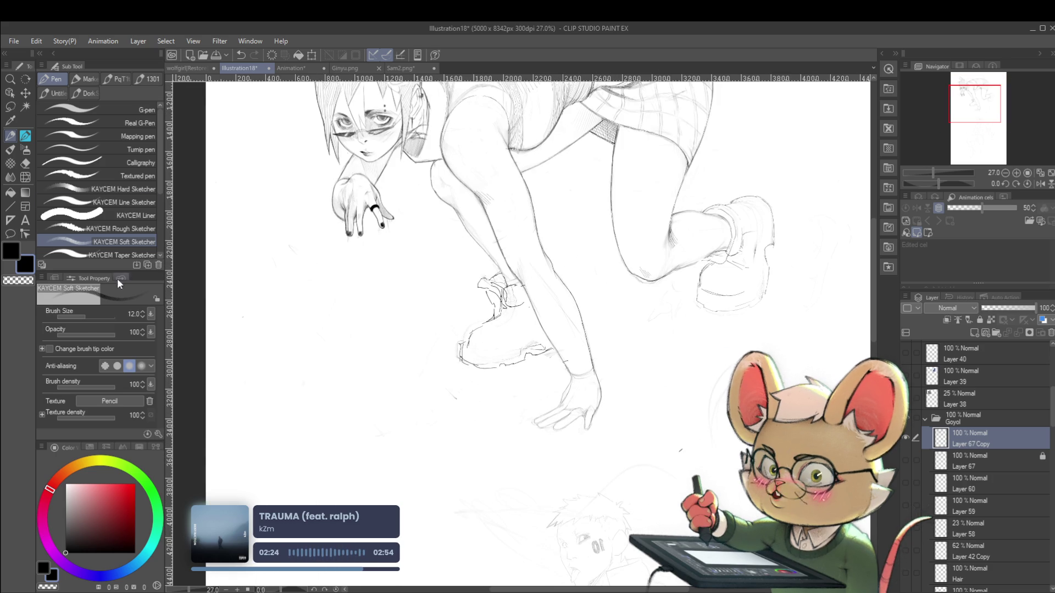
left_click(26, 178)
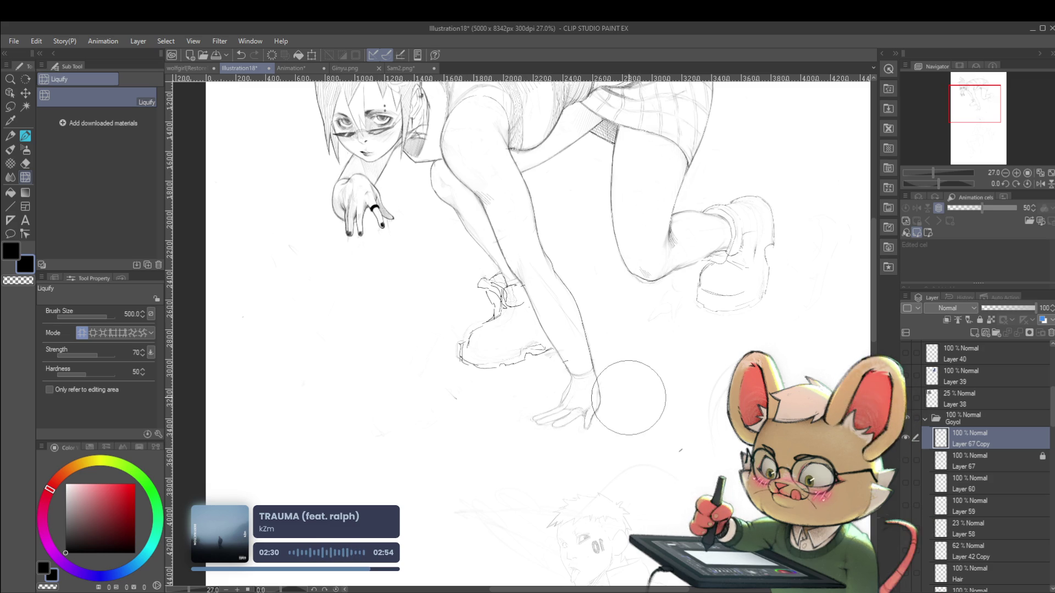
Mirror the canvas view left-to-right to check the figure, then return to the size-20 Pencil
left_click(690, 374, "ctrl+alt")
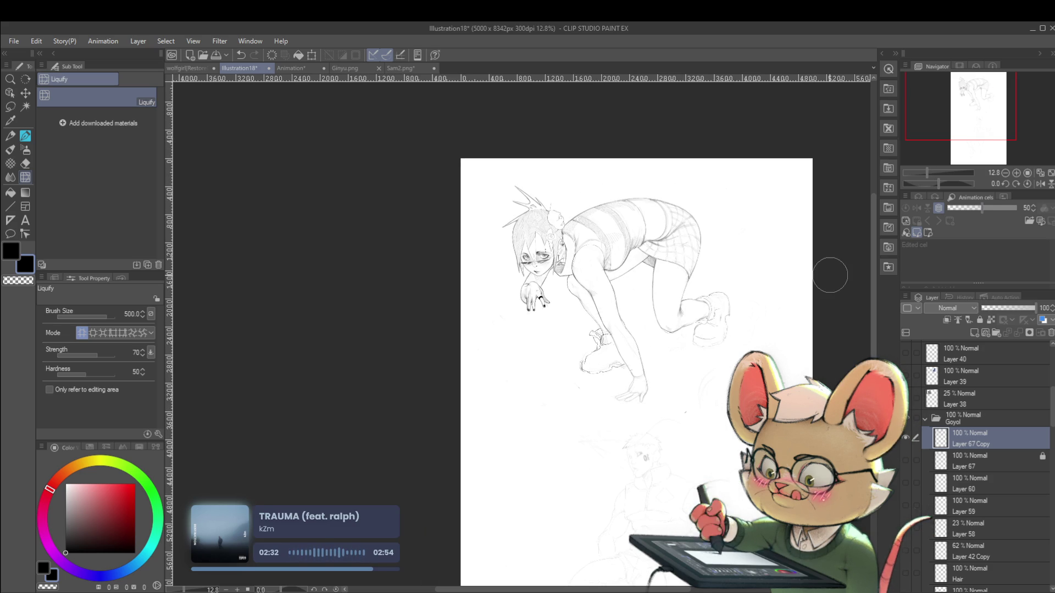
scroll(657, 372, "up", 3)
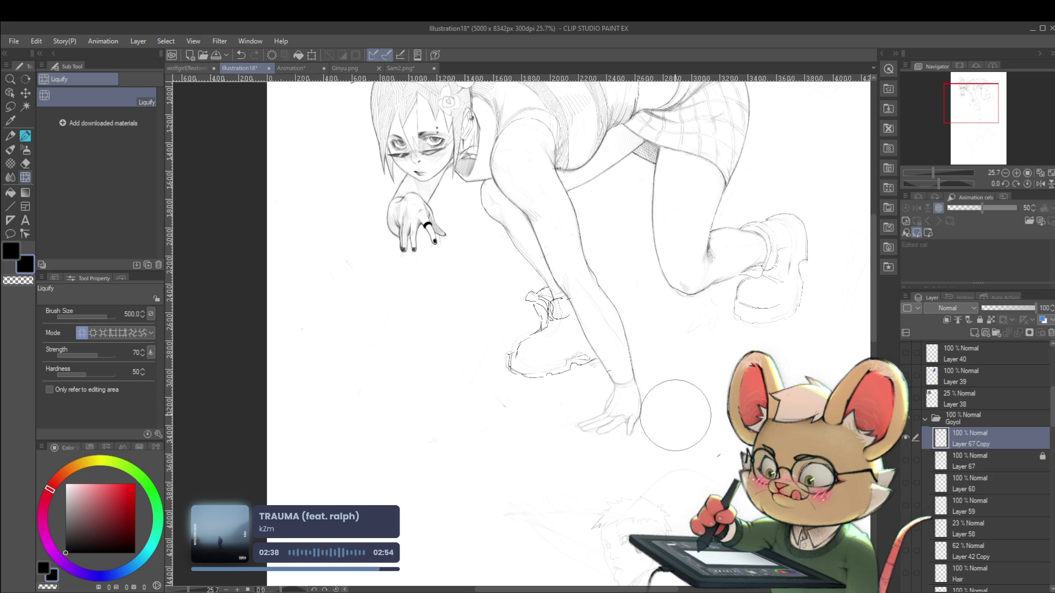
scroll(678, 308, "down", 5)
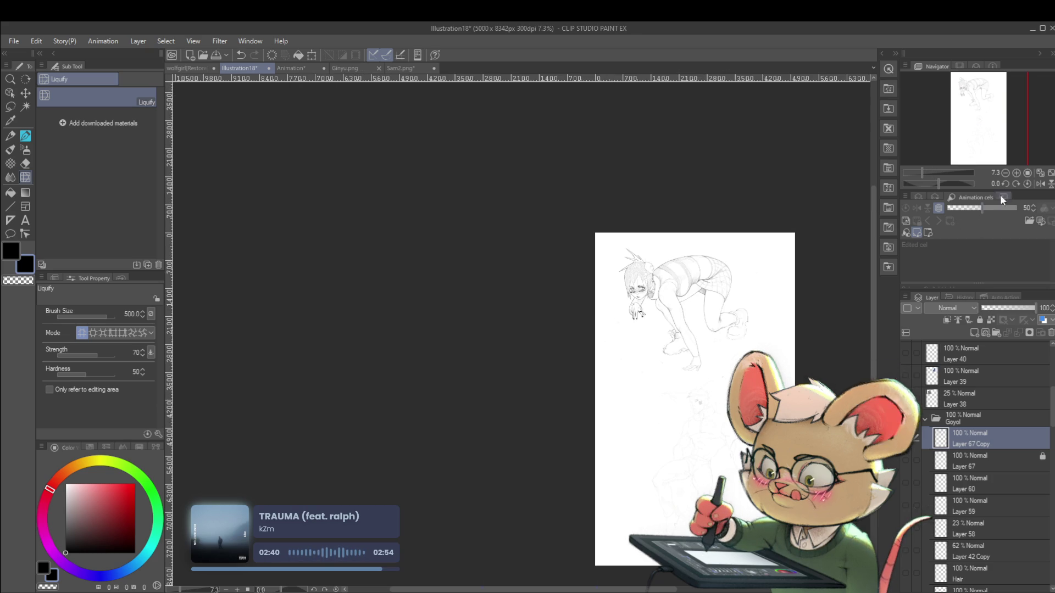
left_click(1040, 184)
scroll(381, 356, "up", 3)
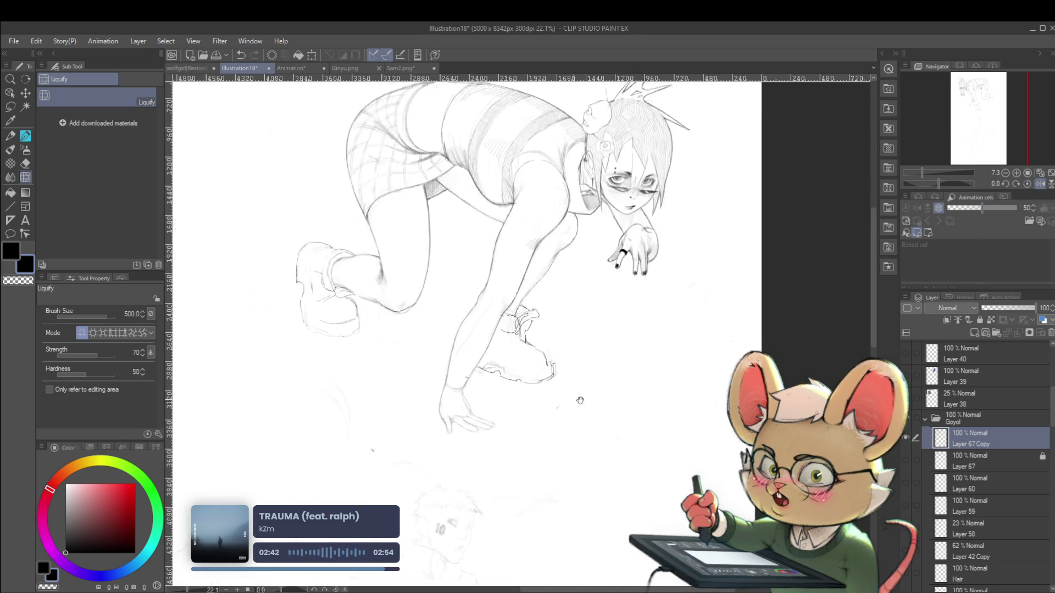
left_click_drag(675, 412, 593, 378)
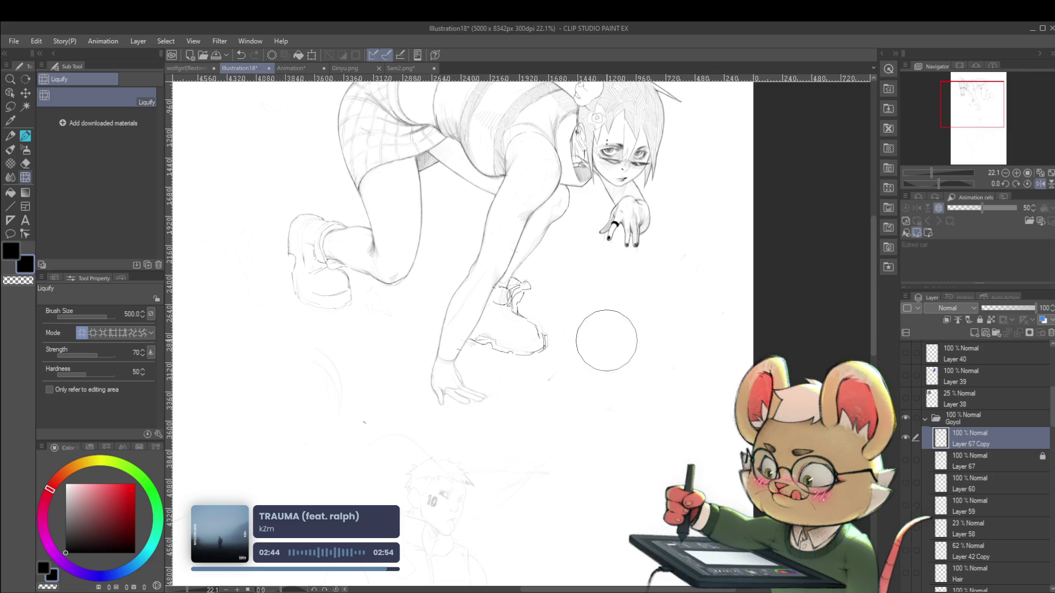
key("p")
scroll(440, 385, "up", 1)
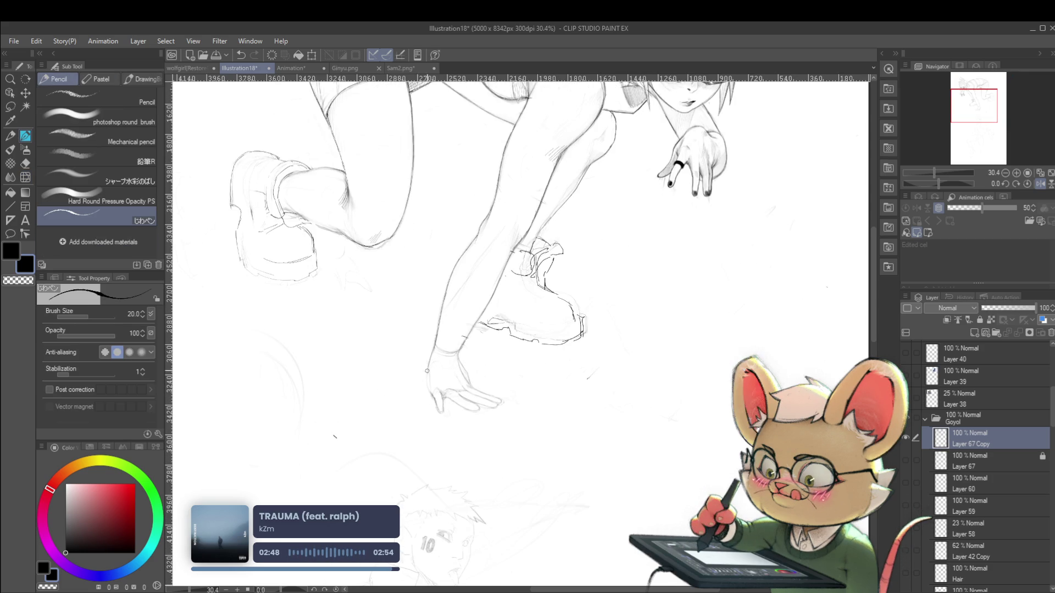
Switch to the KAYCEM Soft Sketcher pen and raise its brush size to 15
left_click_drag(437, 346, 448, 329)
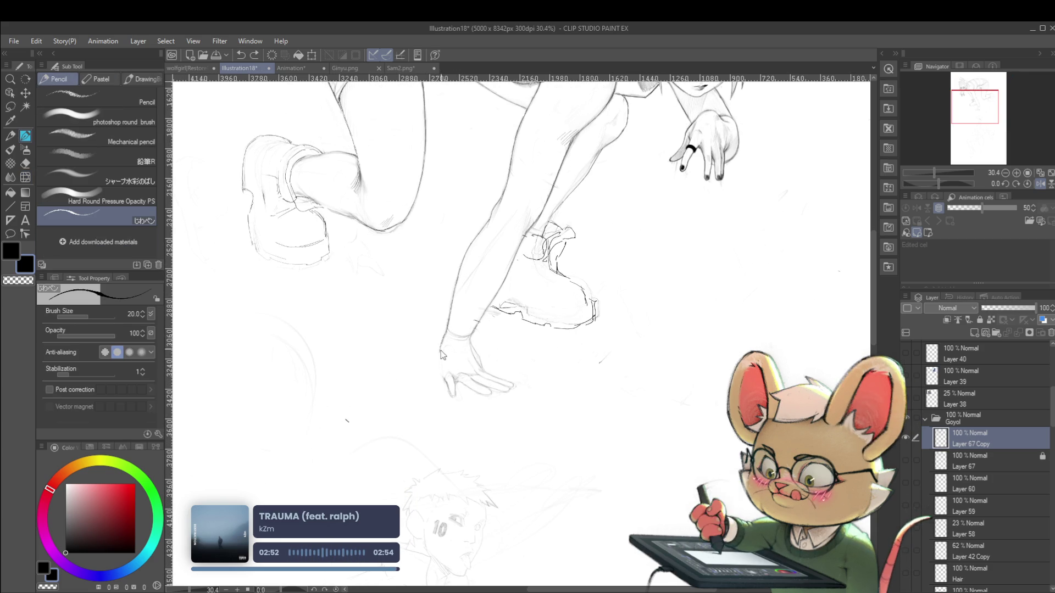
key("p")
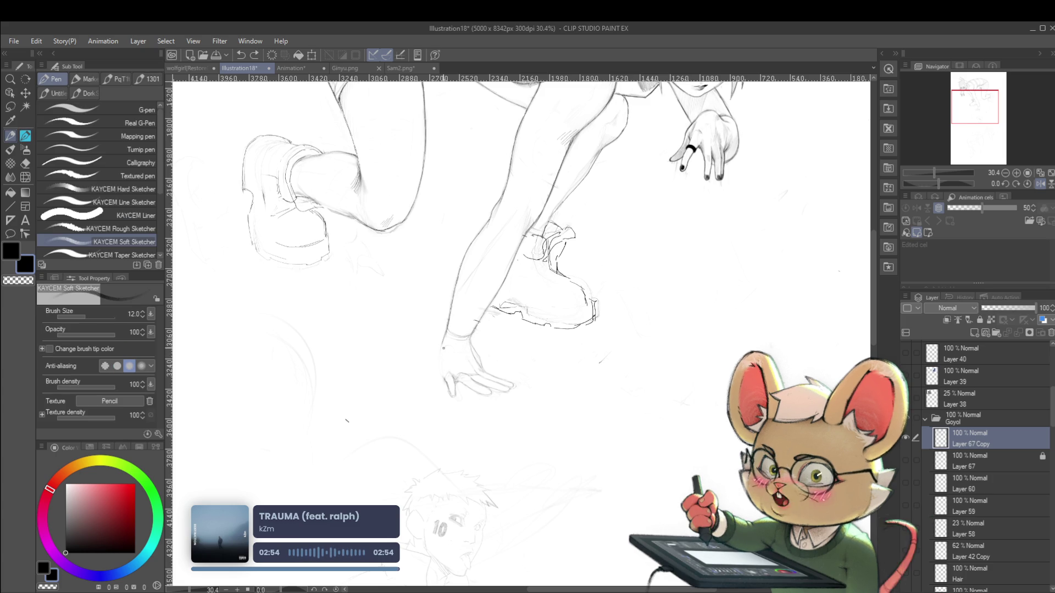
key("bracketright")
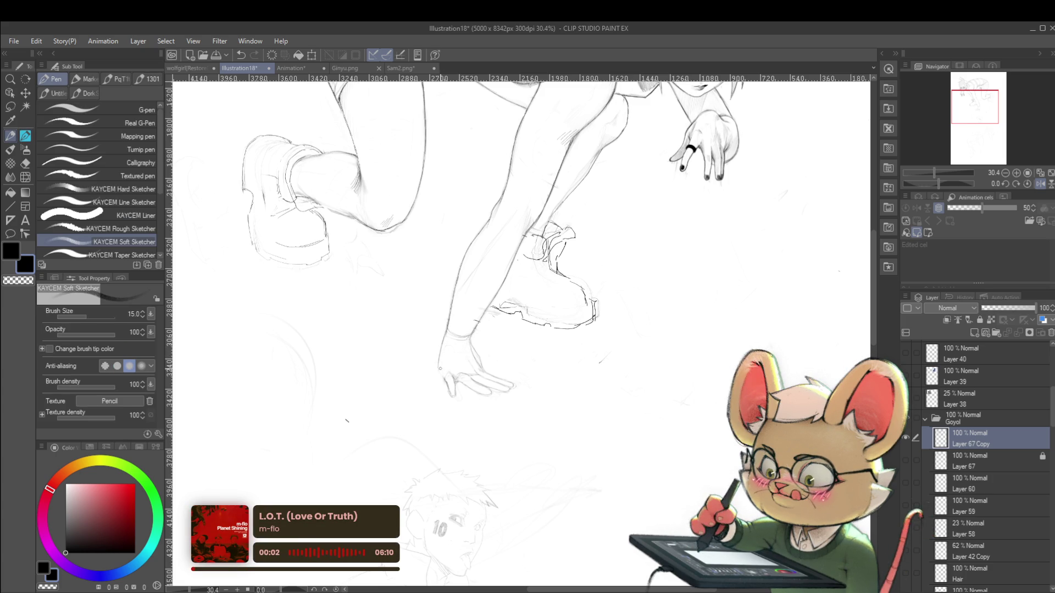
scroll(589, 375, "down", 2)
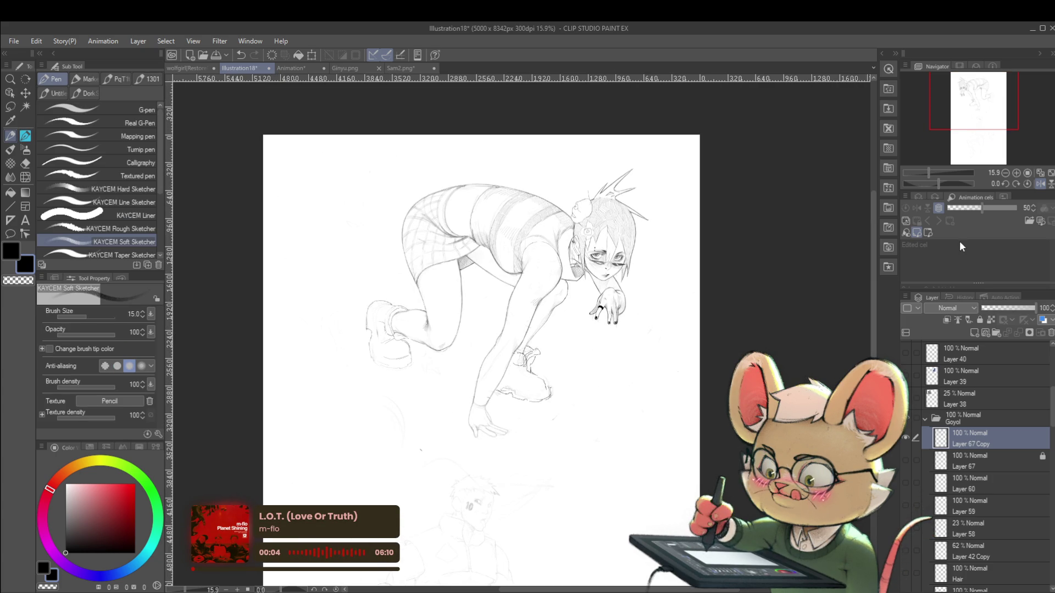
Unflip the canvas view, recentre the figure, then mirror it left-to-right again
left_click(1038, 185)
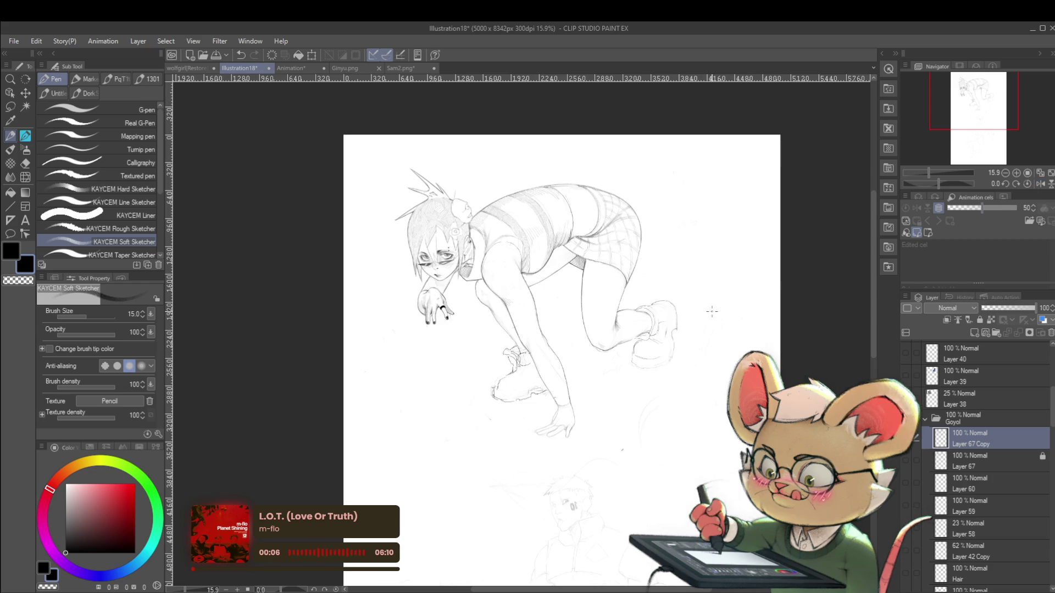
scroll(592, 378, "up", 2)
mouse_move(591, 378)
left_mouse_down()
mouse_move(652, 347)
mouse_move(672, 430)
left_mouse_up()
left_click_drag(673, 437, 667, 432)
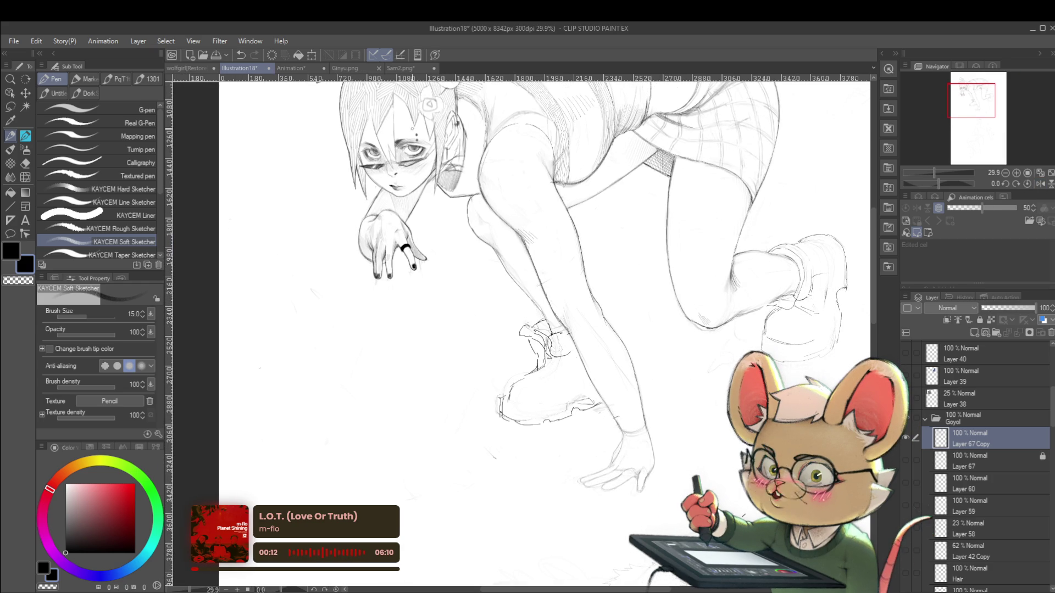
scroll(411, 167, "up", 5)
scroll(387, 144, "up", 2)
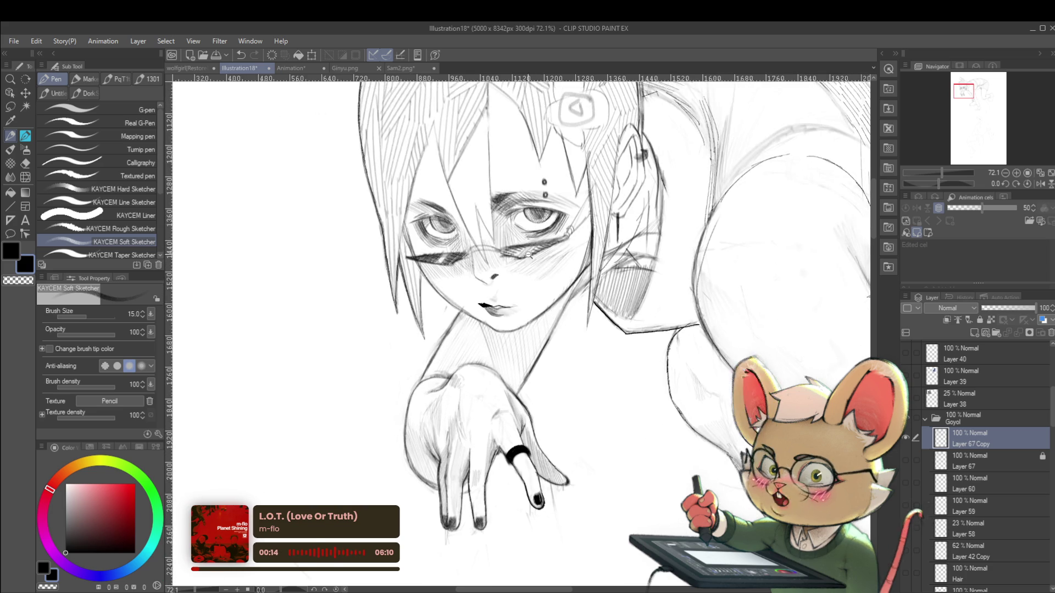
scroll(508, 248, "up", 2)
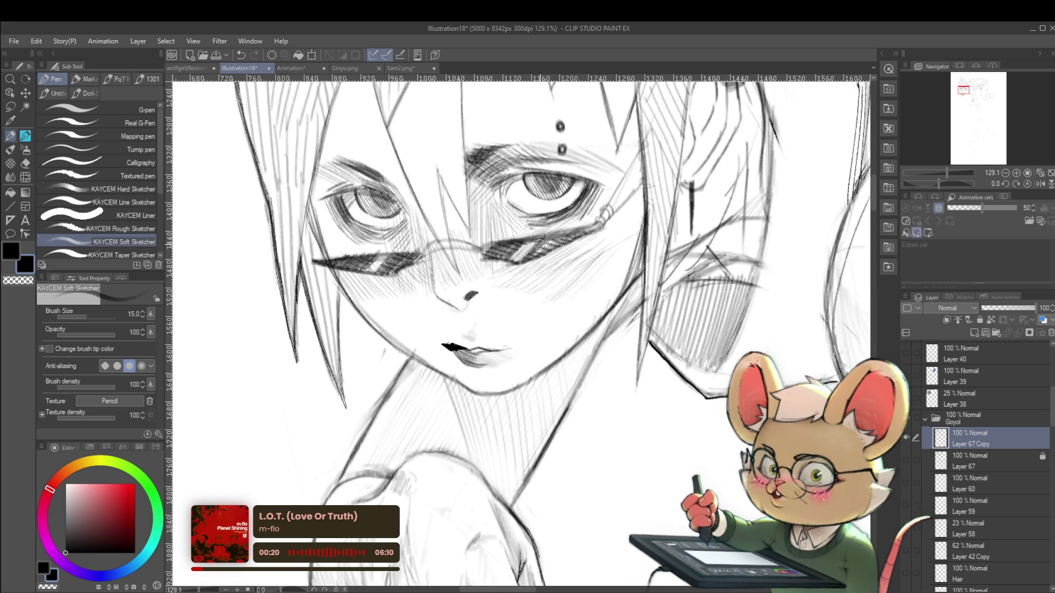
scroll(558, 240, "down", 5)
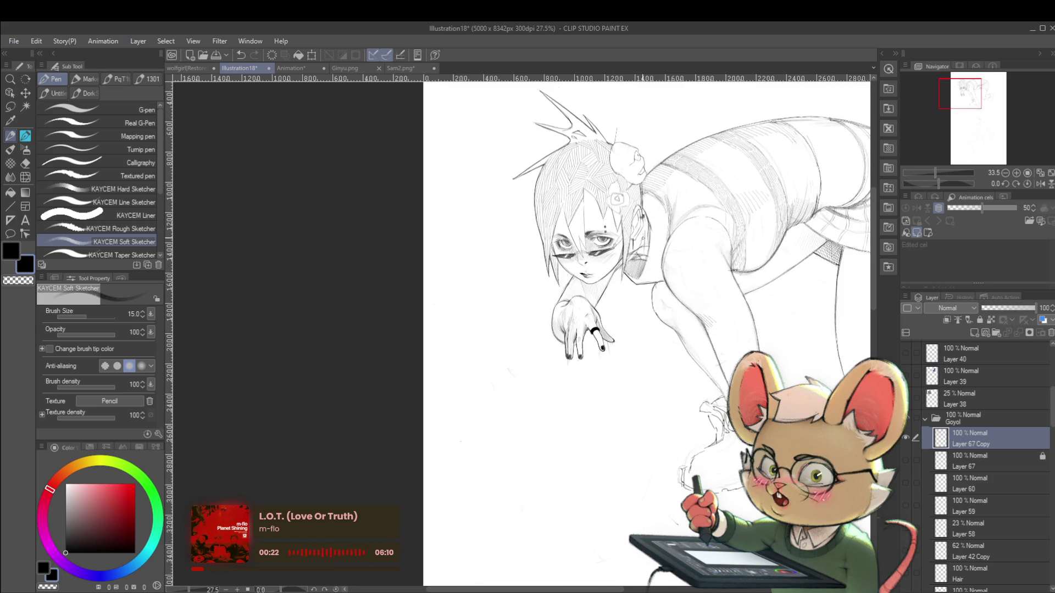
scroll(643, 238, "down", 2)
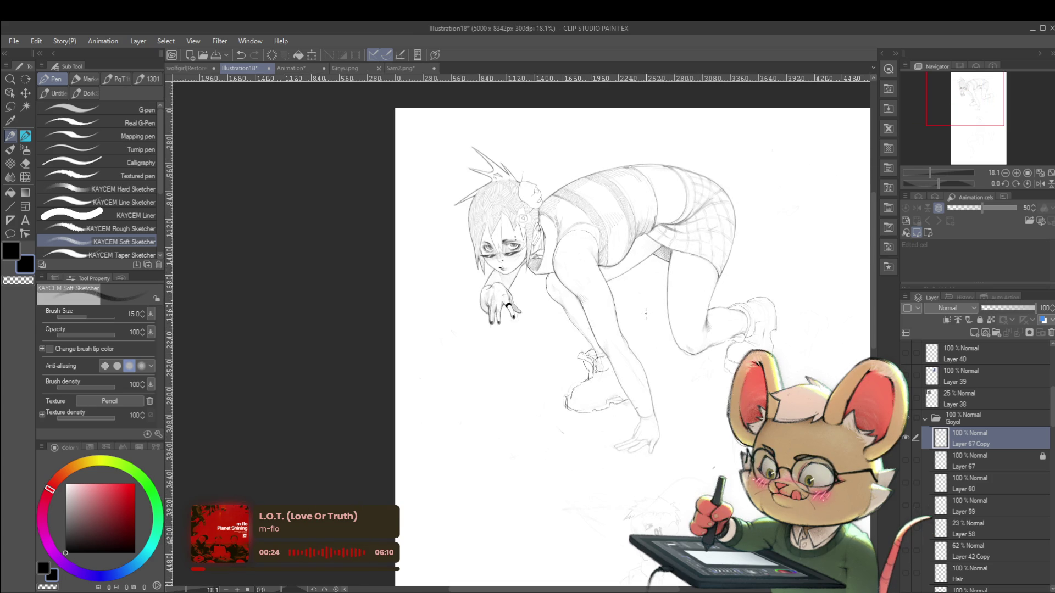
left_click(1039, 183)
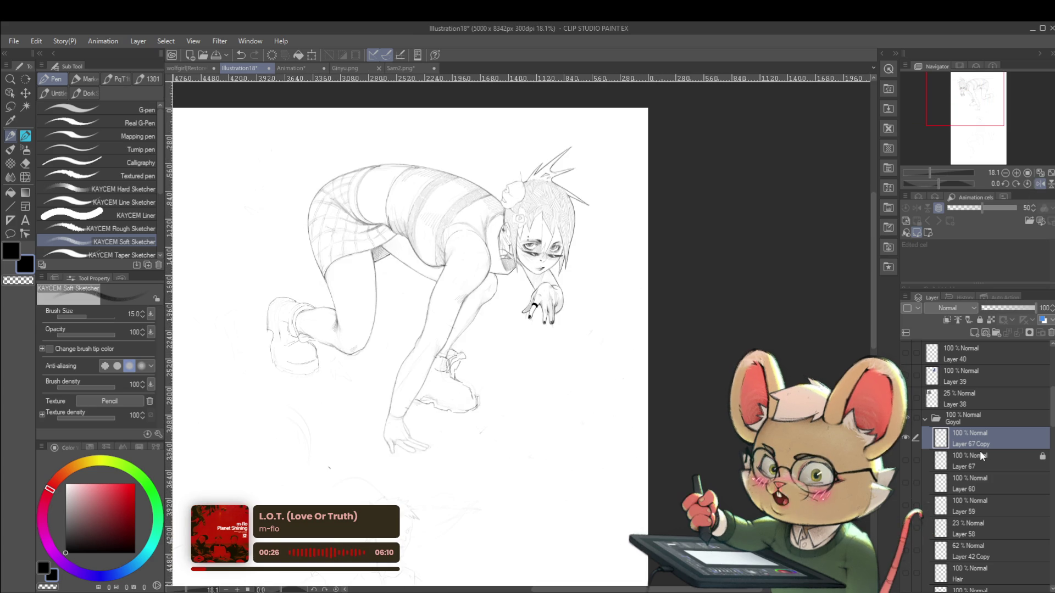
Try a duplicate of Layer 67 Copy at about 42% opacity, toggle its visibility, then undo it
key("ctrl+j")
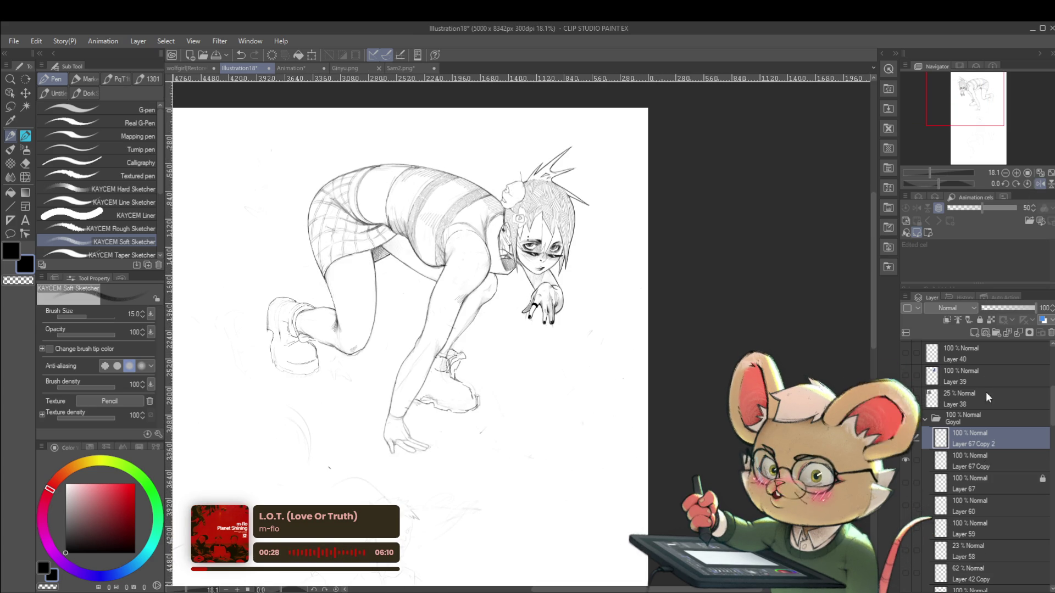
left_click_drag(1013, 309, 1004, 310)
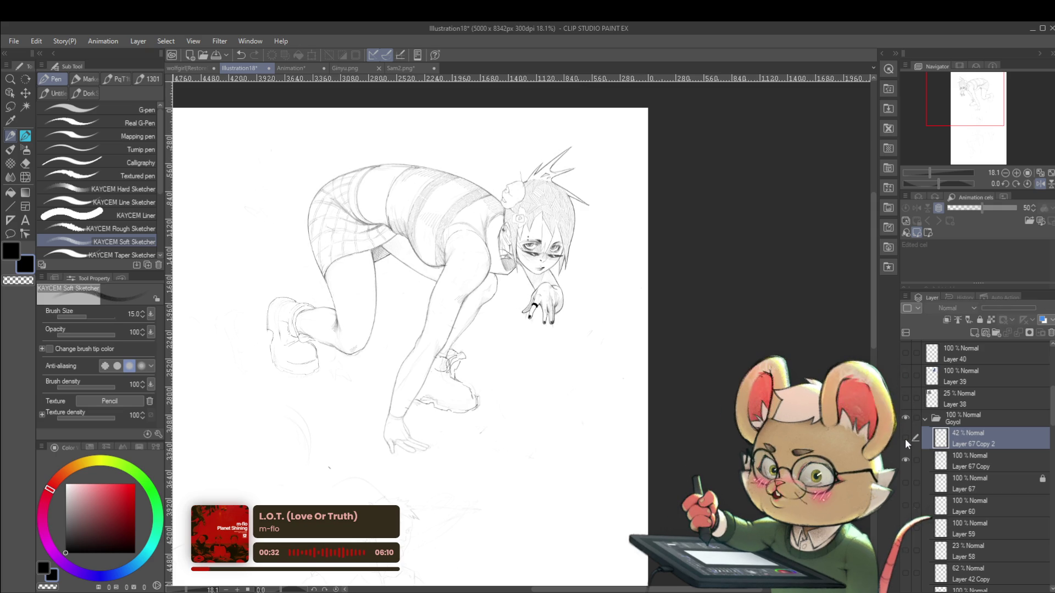
key("ctrl+minus")
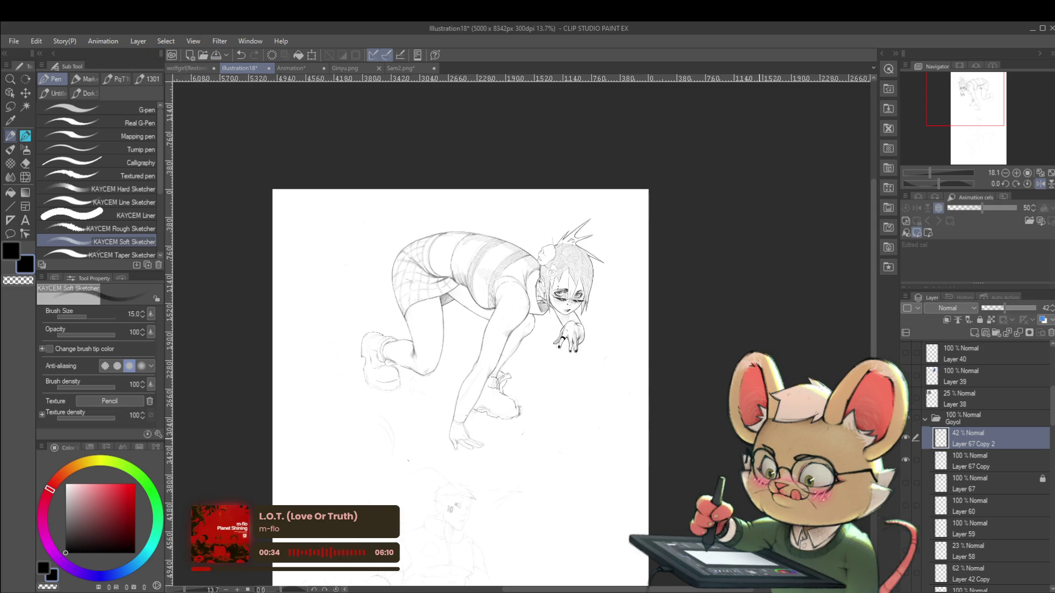
left_click(907, 439)
left_click(907, 438)
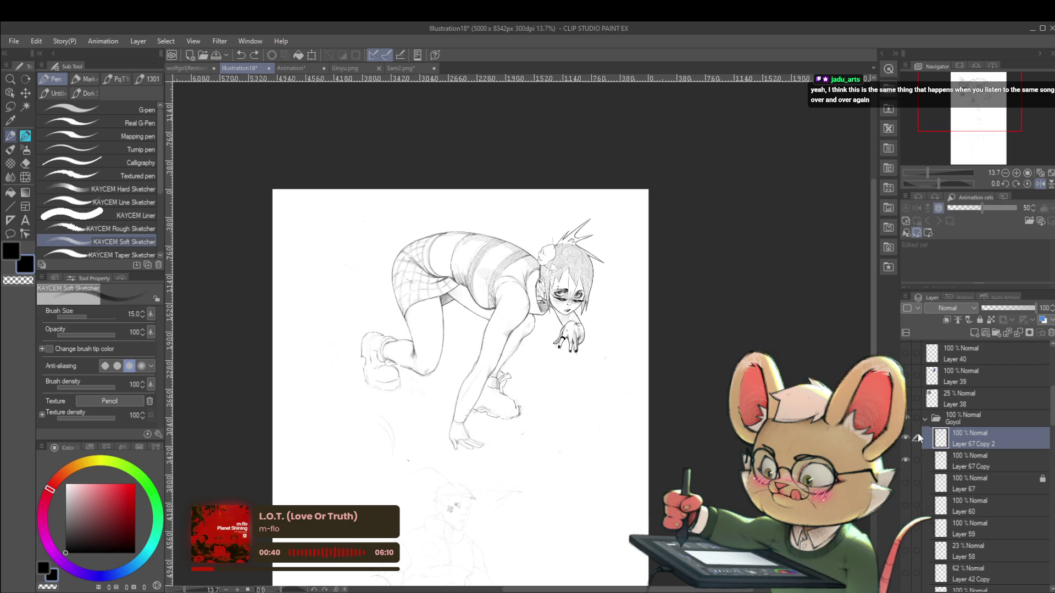
key("ctrl+z")
scroll(572, 366, "up", 2)
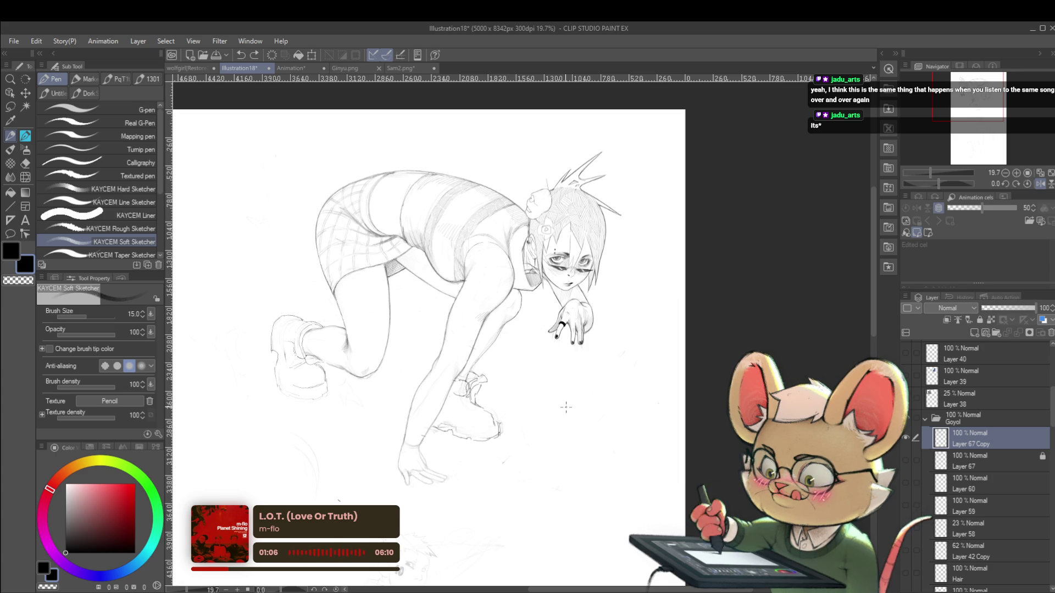
left_click(1036, 184)
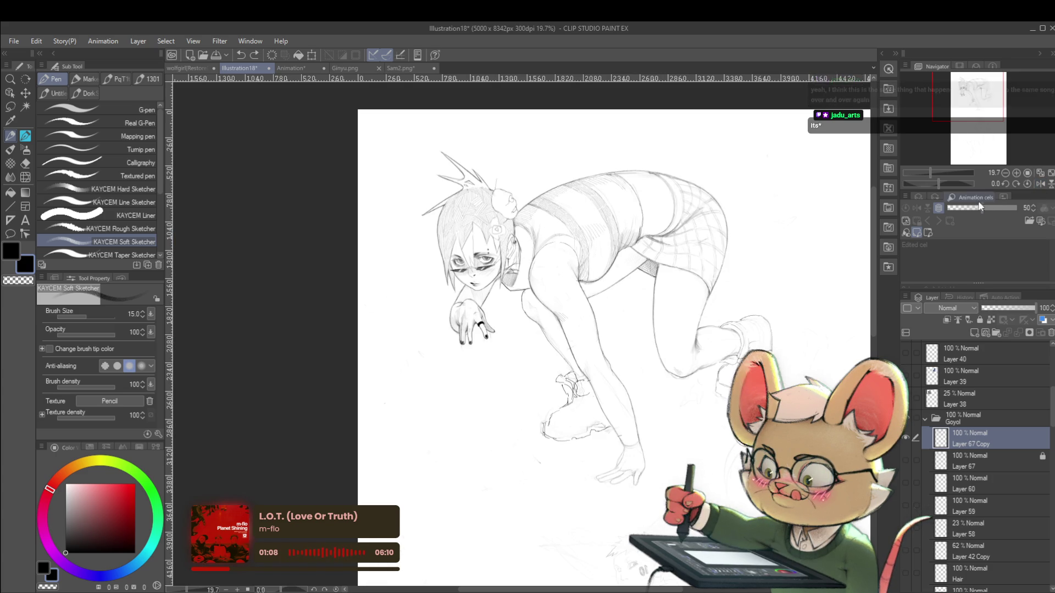
scroll(777, 319, "down", 2)
scroll(777, 320, "up", 2)
scroll(736, 318, "up", 1)
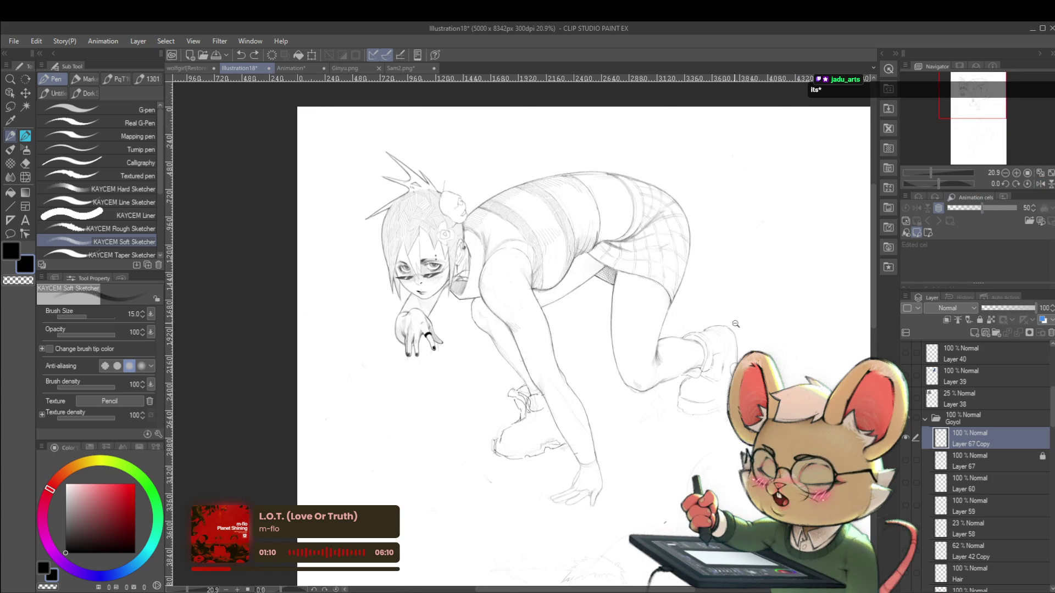
scroll(694, 317, "up", 1)
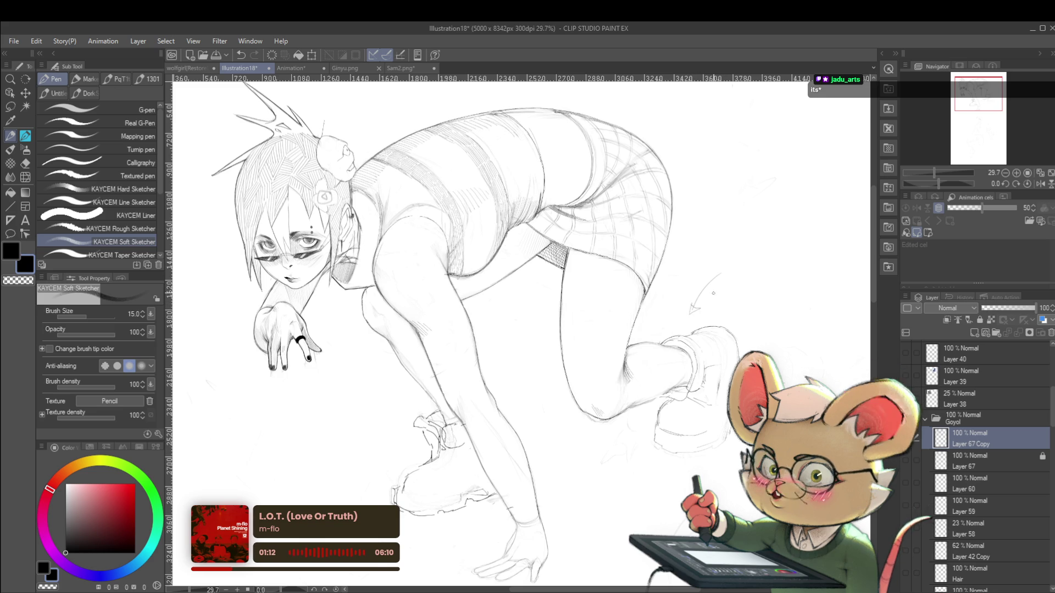
scroll(725, 306, "down", 2)
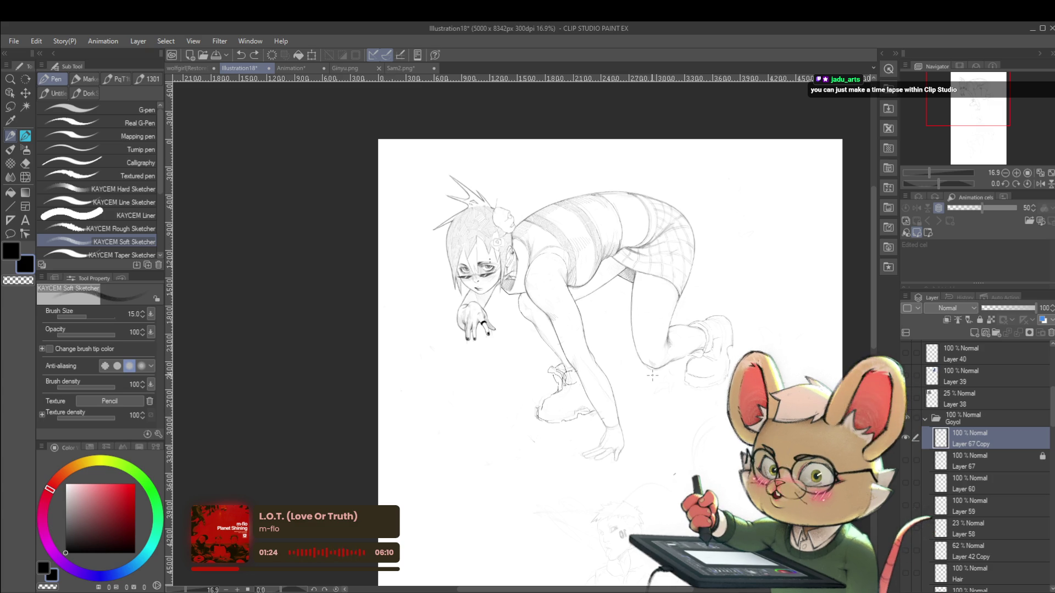
mouse_move(754, 289)
left_mouse_down()
mouse_move(672, 302)
mouse_move(682, 314)
left_mouse_up()
scroll(514, 412, "up", 3)
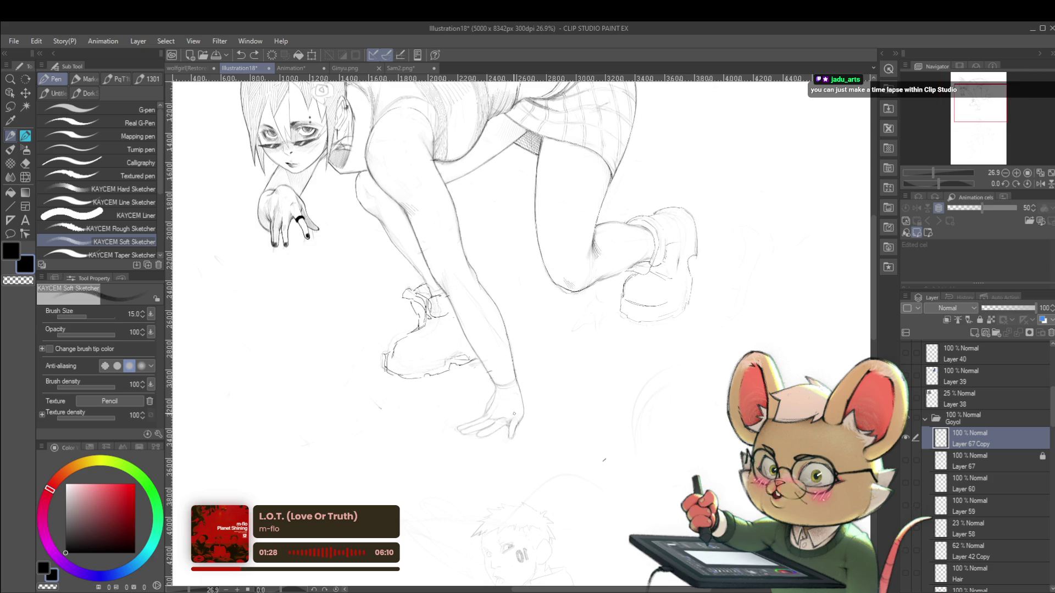
left_click_drag(525, 442, 554, 461)
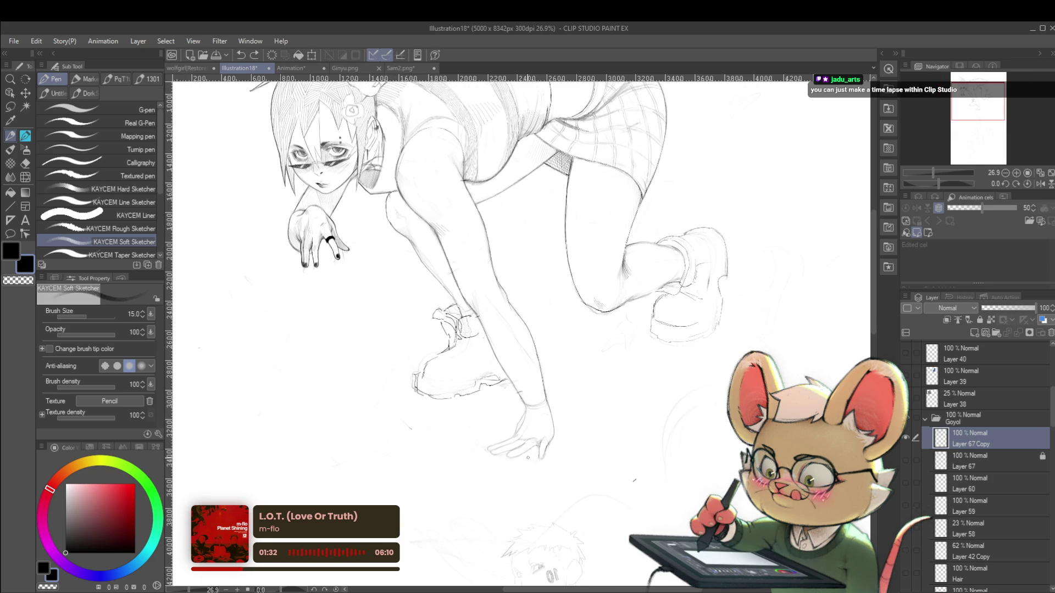
left_click_drag(531, 467, 552, 442)
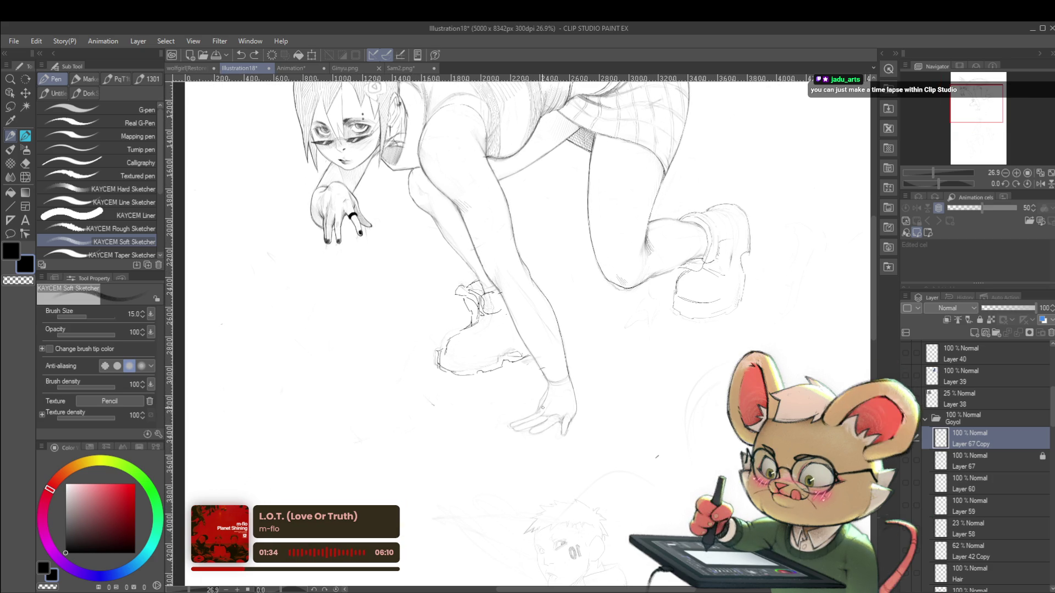
left_click_drag(535, 364, 543, 375)
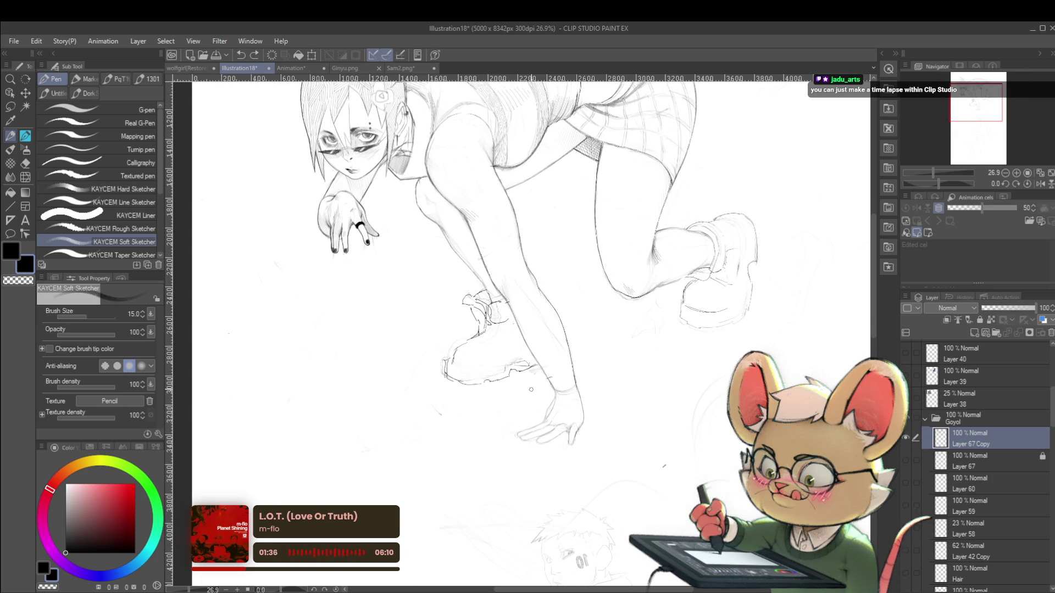
scroll(536, 423, "up", 1)
scroll(533, 416, "up", 1)
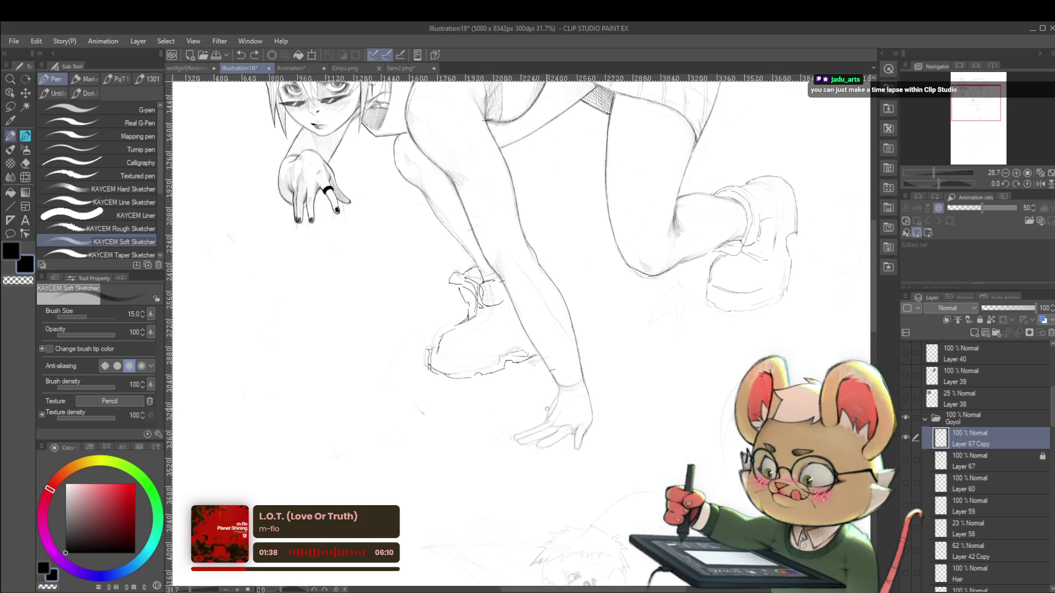
scroll(531, 433, "up", 3)
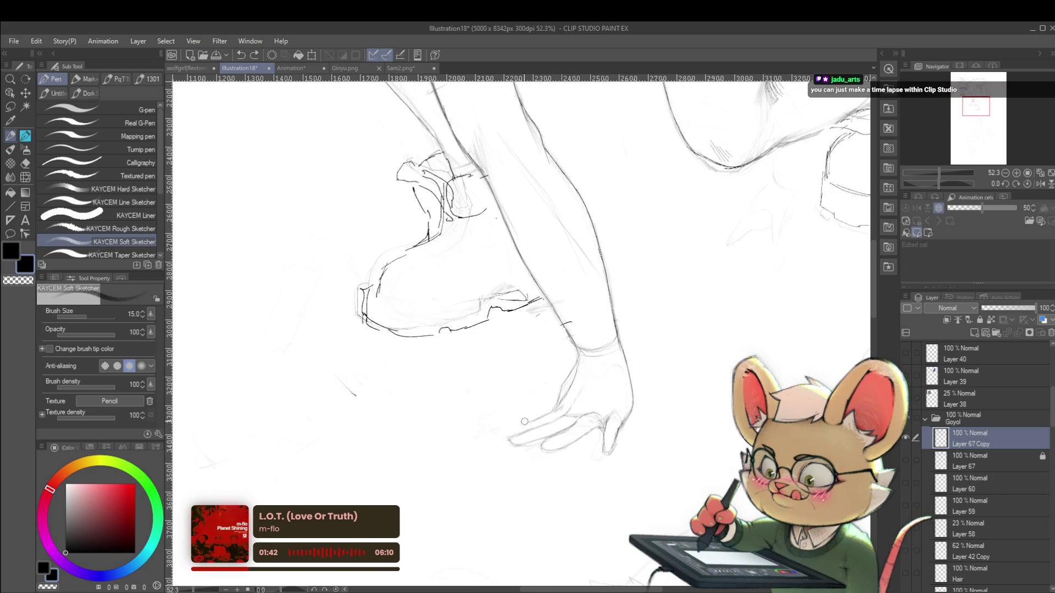
Zoom in on the planted hand and add a faint Soft Sketcher stroke beside it
left_click_drag(551, 398, 604, 399)
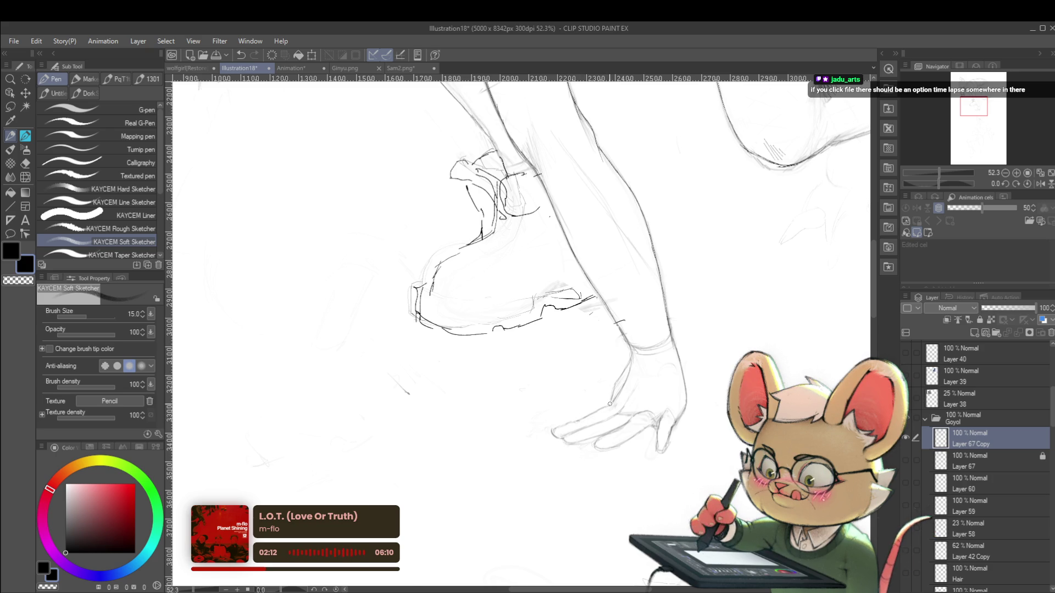
left_click_drag(633, 393, 594, 377)
scroll(675, 377, "down", 1)
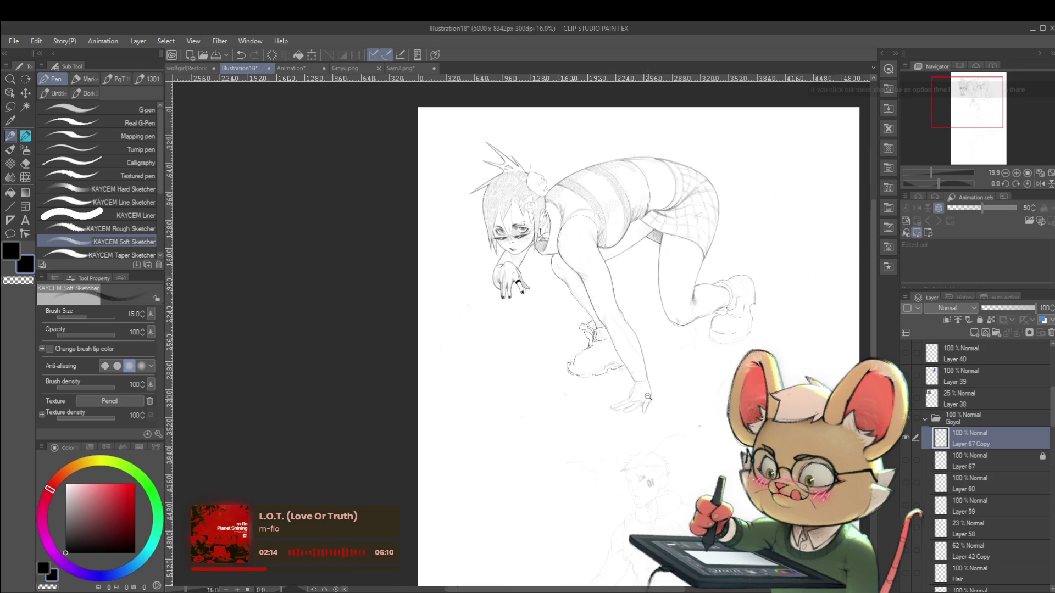
left_click_drag(647, 391, 601, 440)
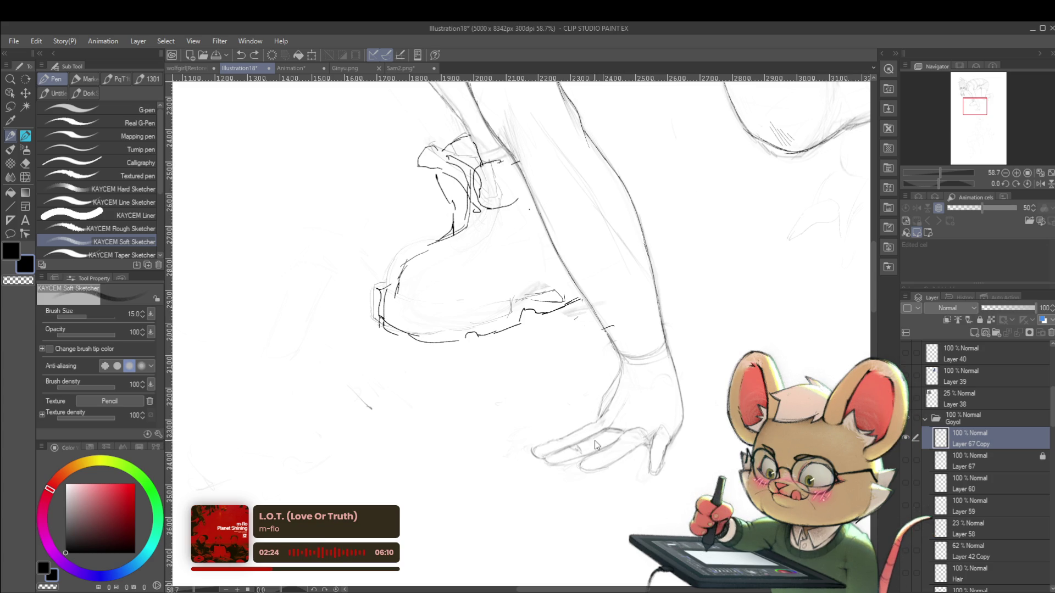
left_click_drag(587, 439, 607, 430)
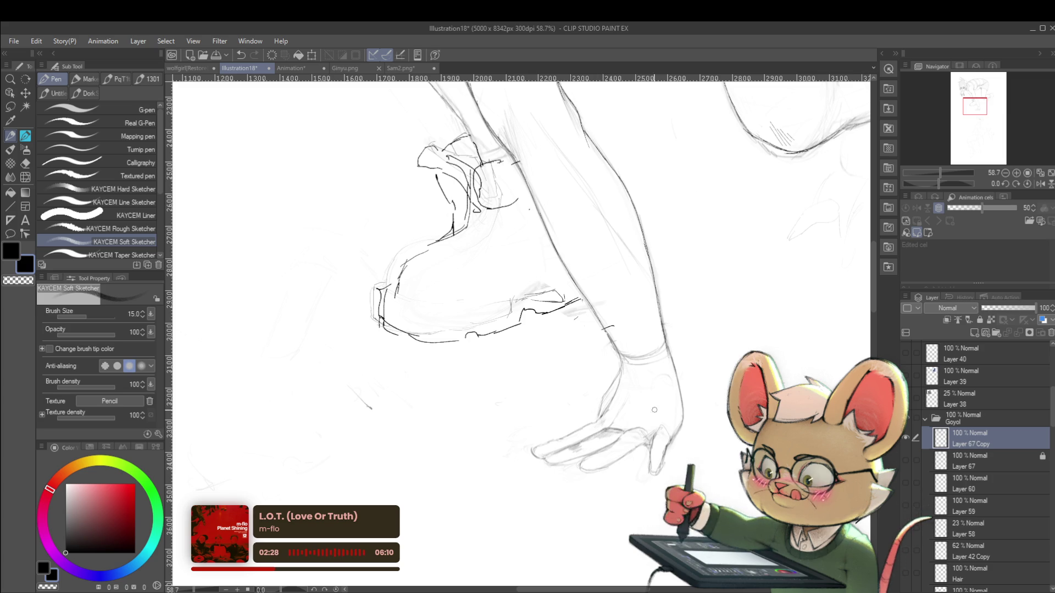
scroll(647, 409, "down", 3)
scroll(647, 410, "down", 2)
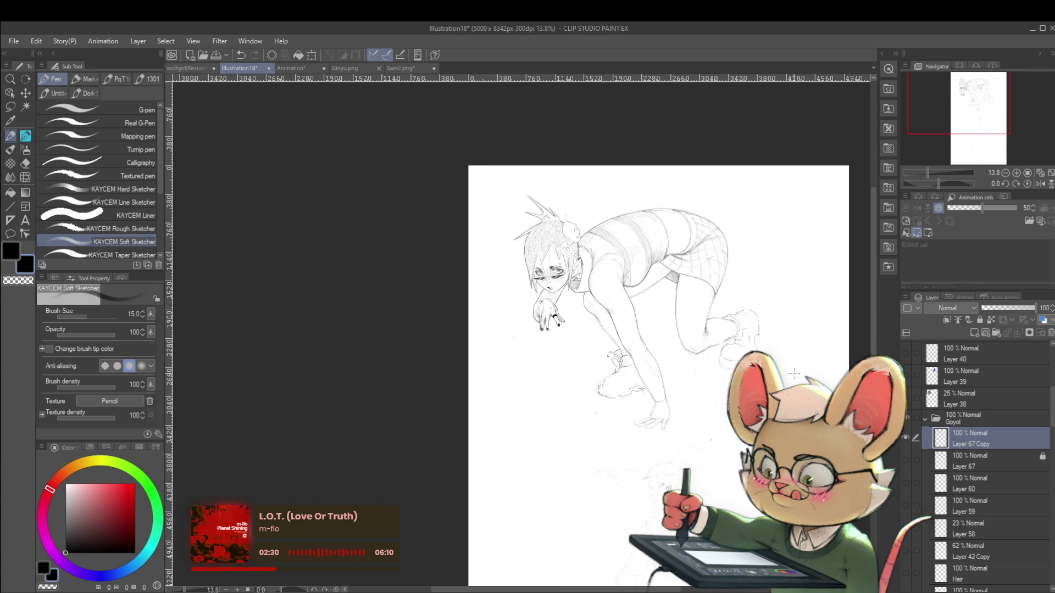
scroll(666, 413, "up", 2)
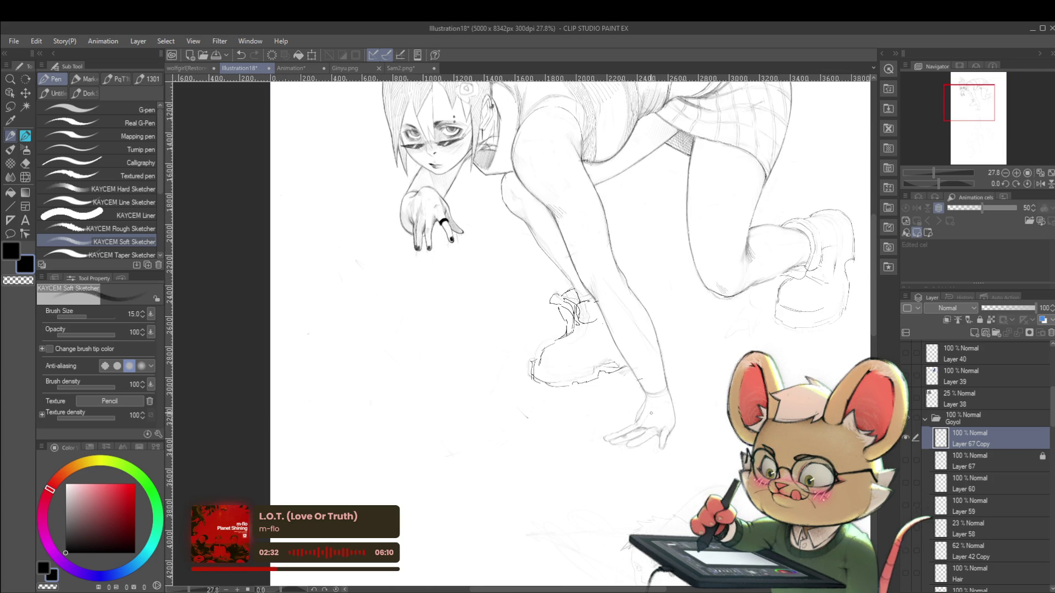
scroll(652, 410, "up", 1)
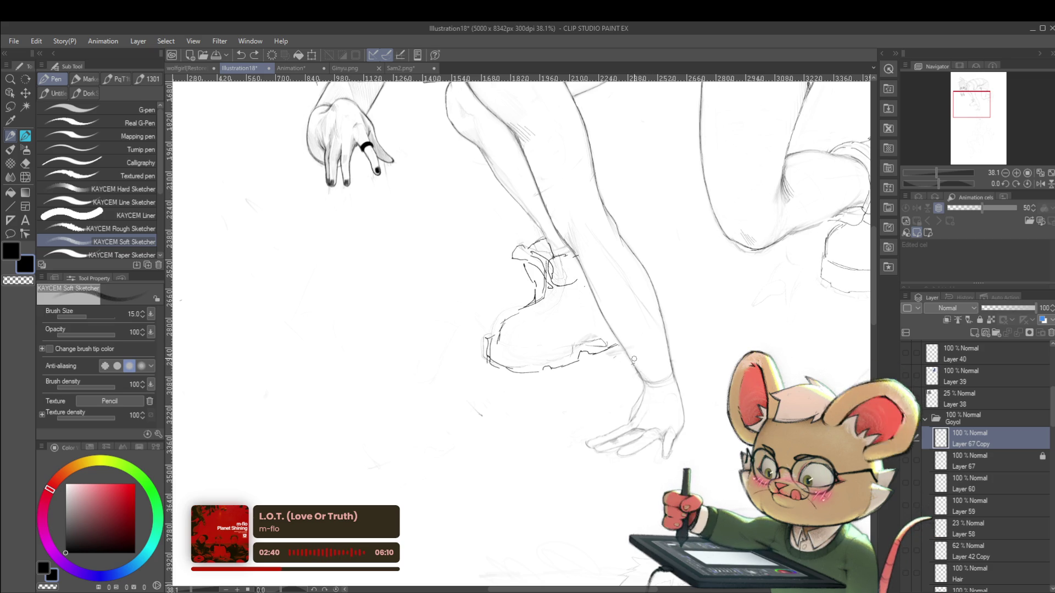
Add a faint pencil touch near the arm, then mirror the canvas view to check the pose
left_click(632, 360)
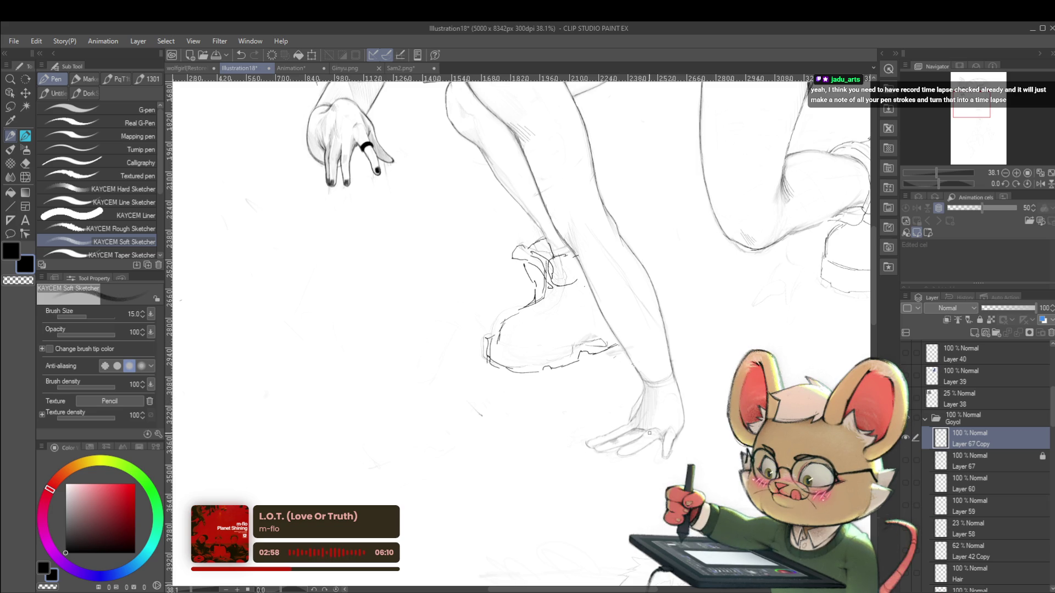
scroll(650, 339, "down", 3)
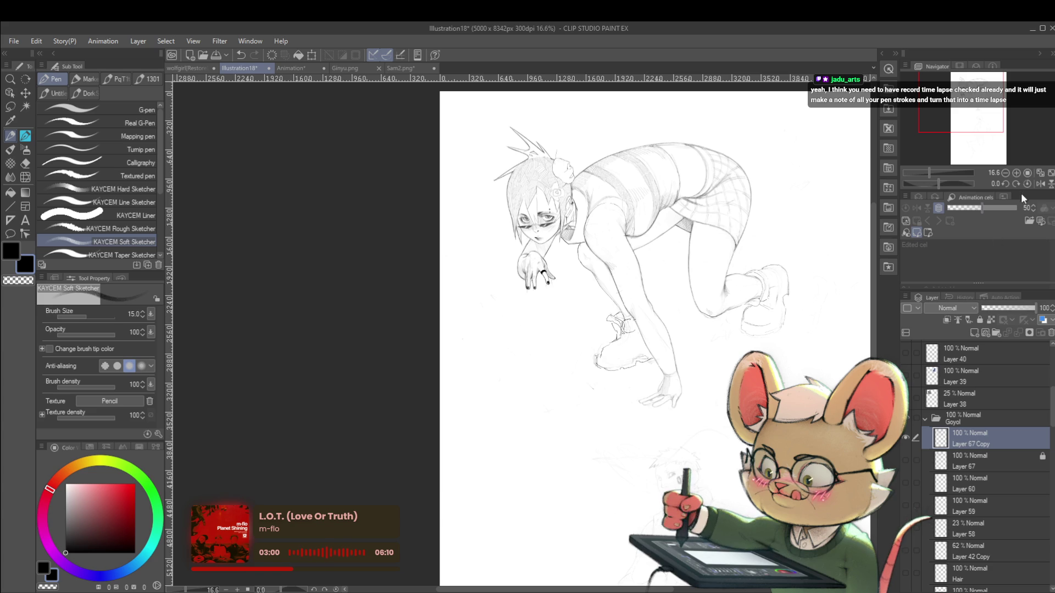
left_click(1036, 184)
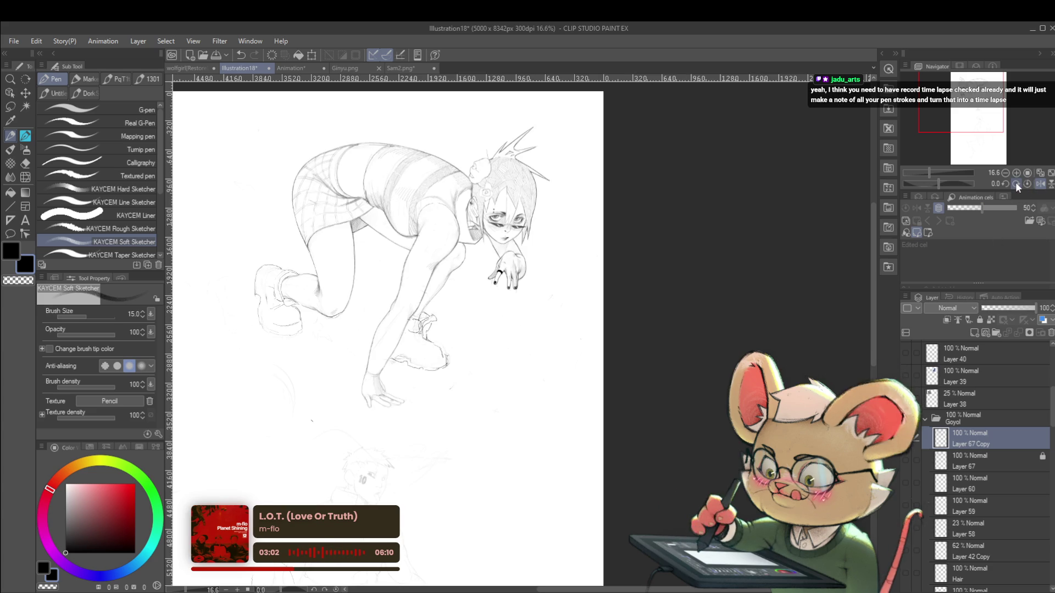
Compare the pose by toggling the horizontal flip off, on, and back to normal
scroll(360, 368, "up", 2)
scroll(359, 368, "up", 2)
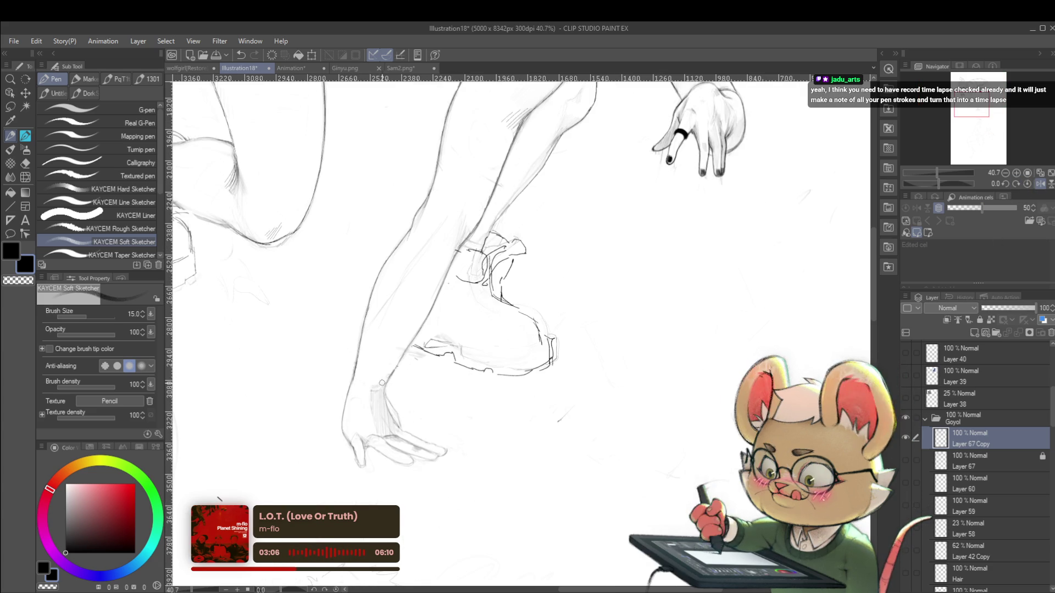
scroll(378, 388, "down", 3)
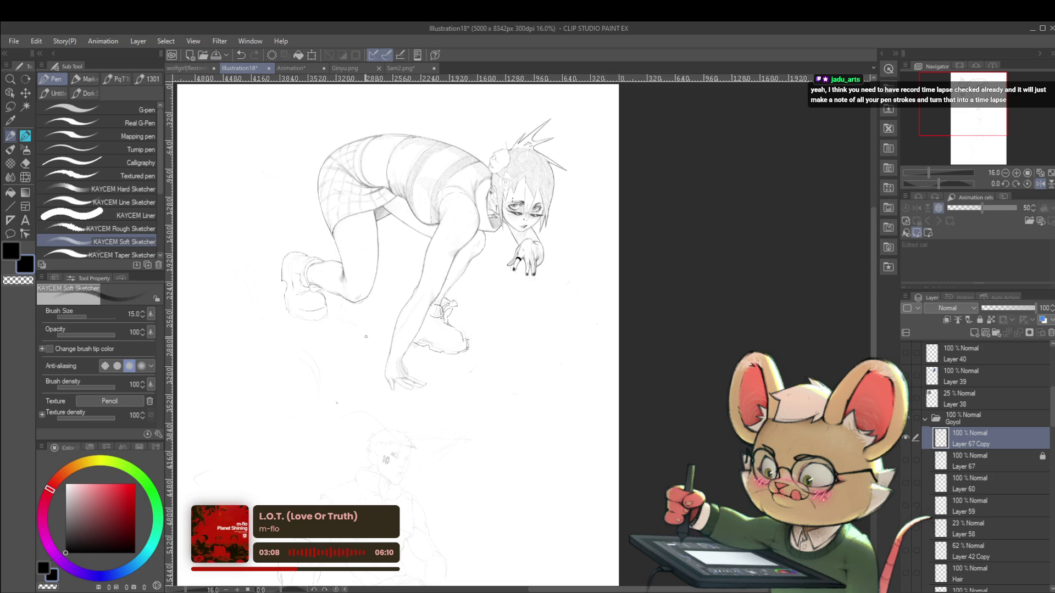
left_click(1039, 184)
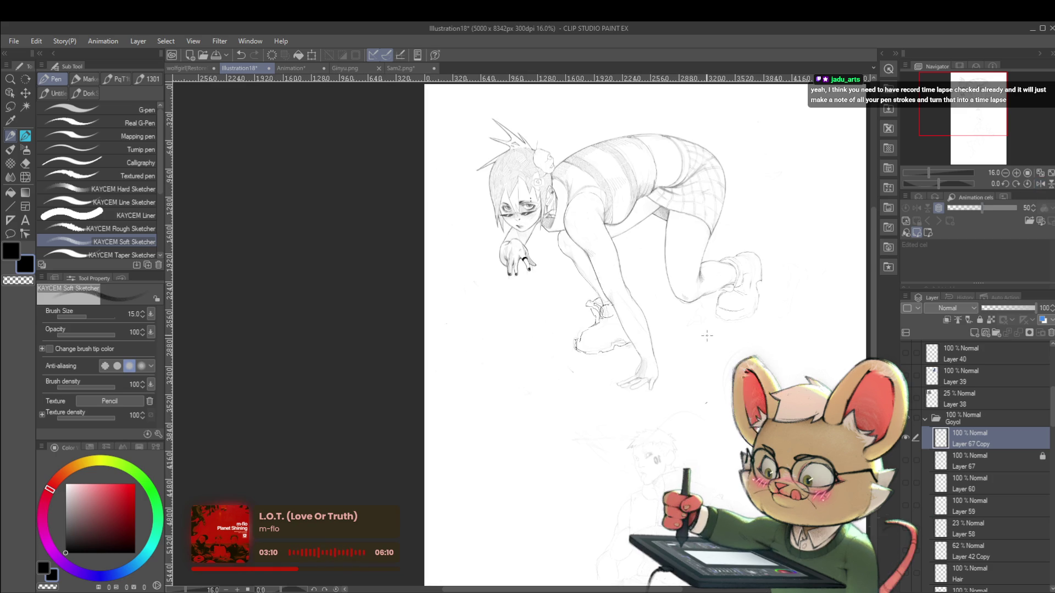
scroll(680, 358, "up", 2)
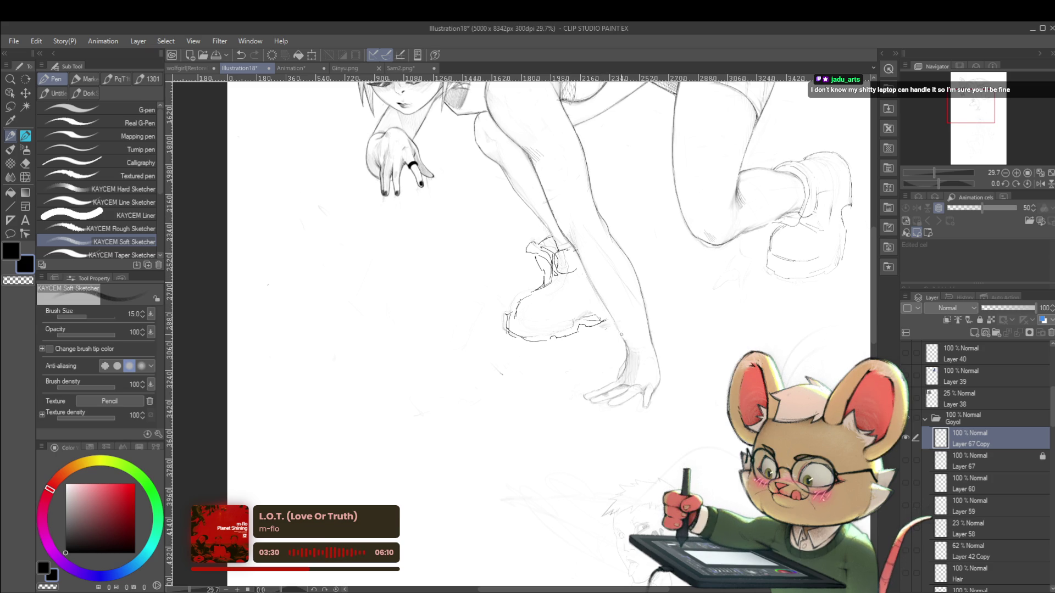
scroll(610, 426, "down", 4)
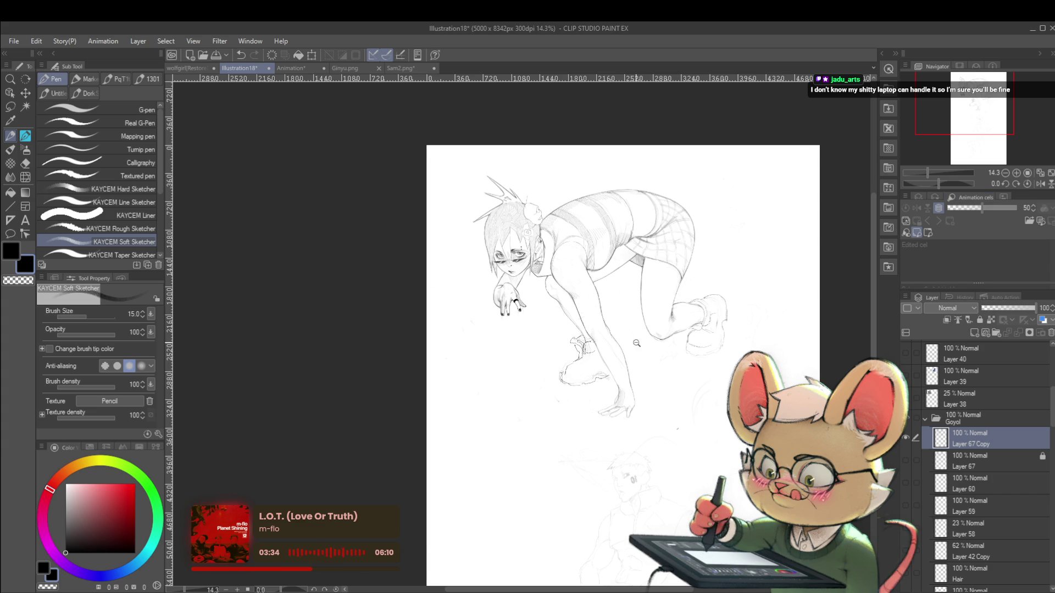
scroll(647, 369, "up", 3)
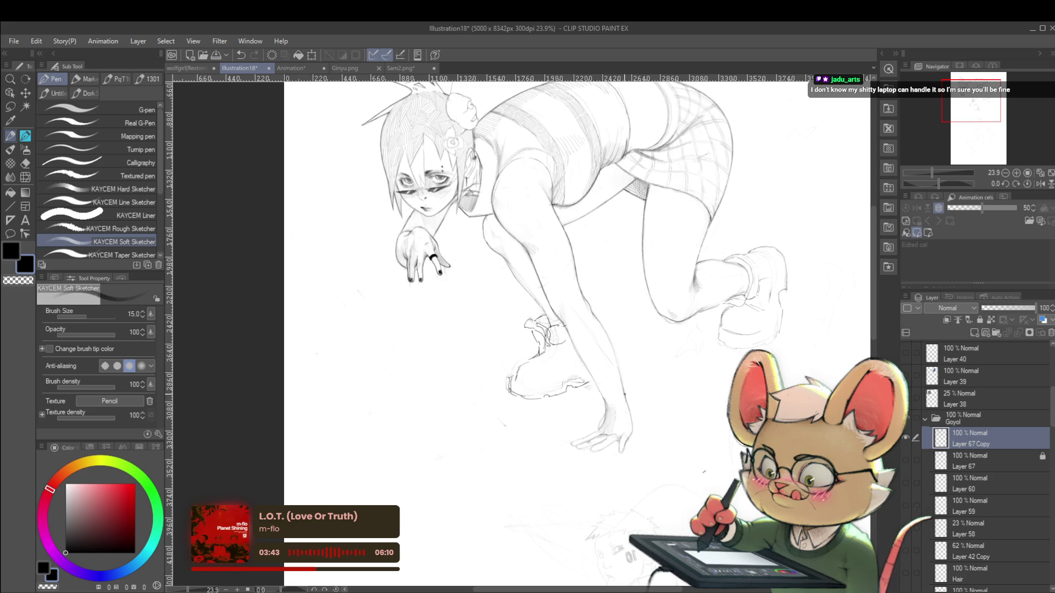
scroll(624, 393, "down", 2)
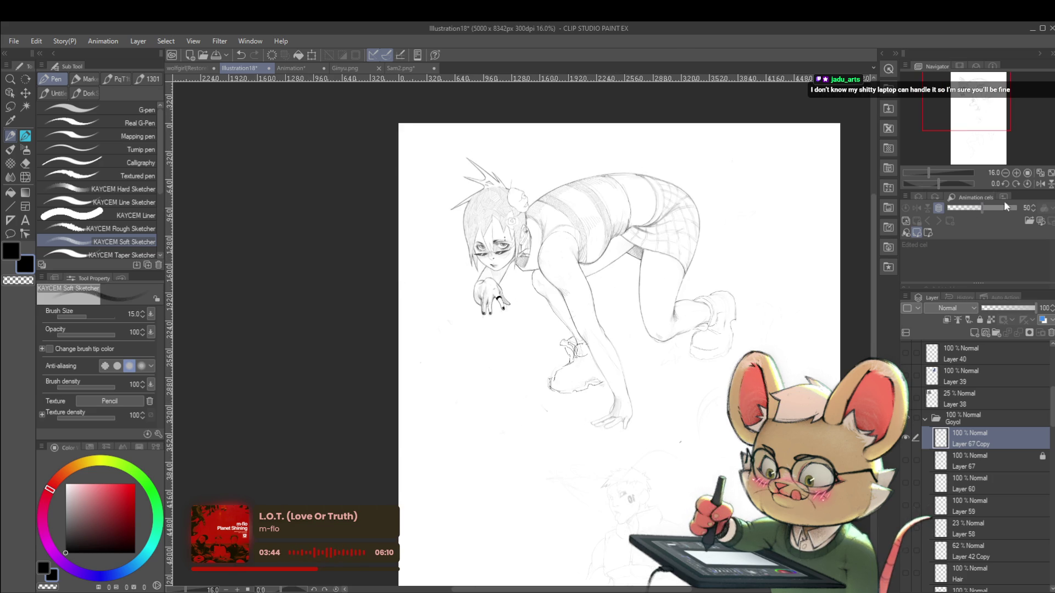
left_click(1038, 184)
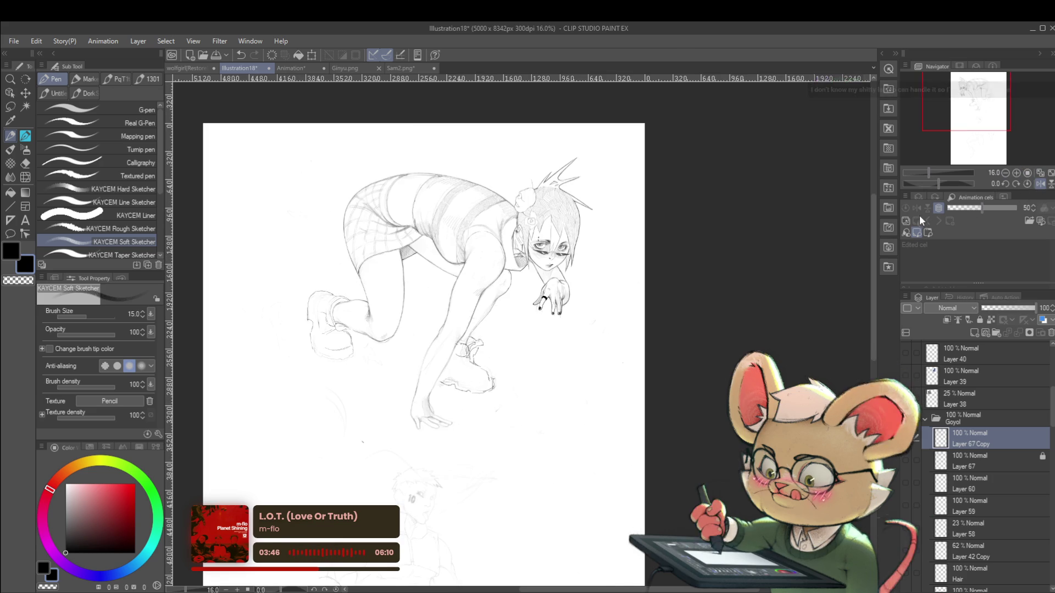
left_click_drag(683, 380, 746, 341)
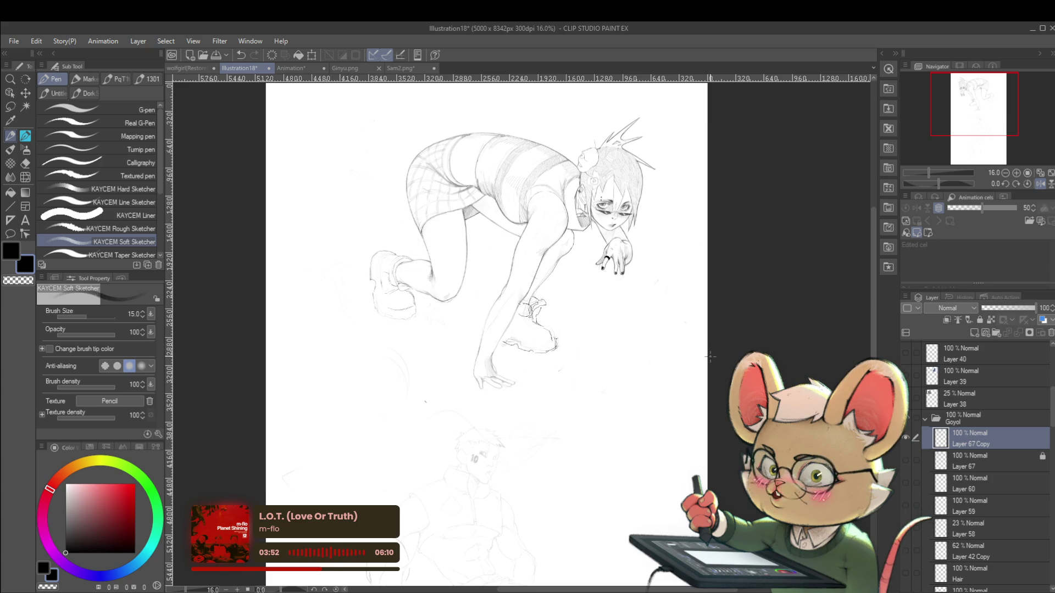
left_click(1042, 185)
Draw a size-40 curved test stroke in the blank area below the hand
scroll(567, 375, "up", 3)
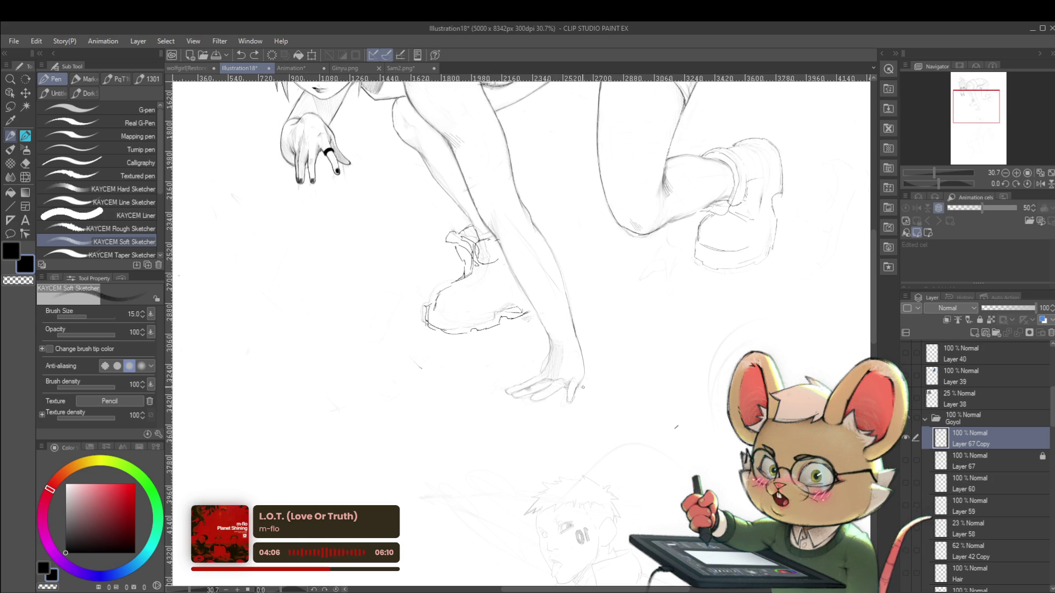
scroll(576, 388, "down", 2)
scroll(577, 374, "down", 1)
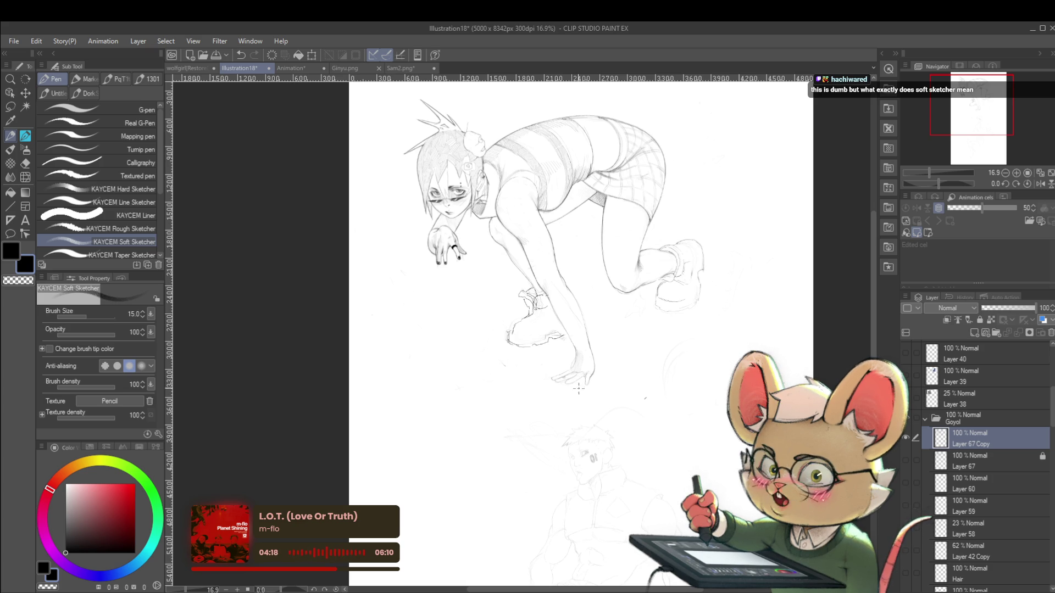
left_click_drag(420, 321, 464, 396)
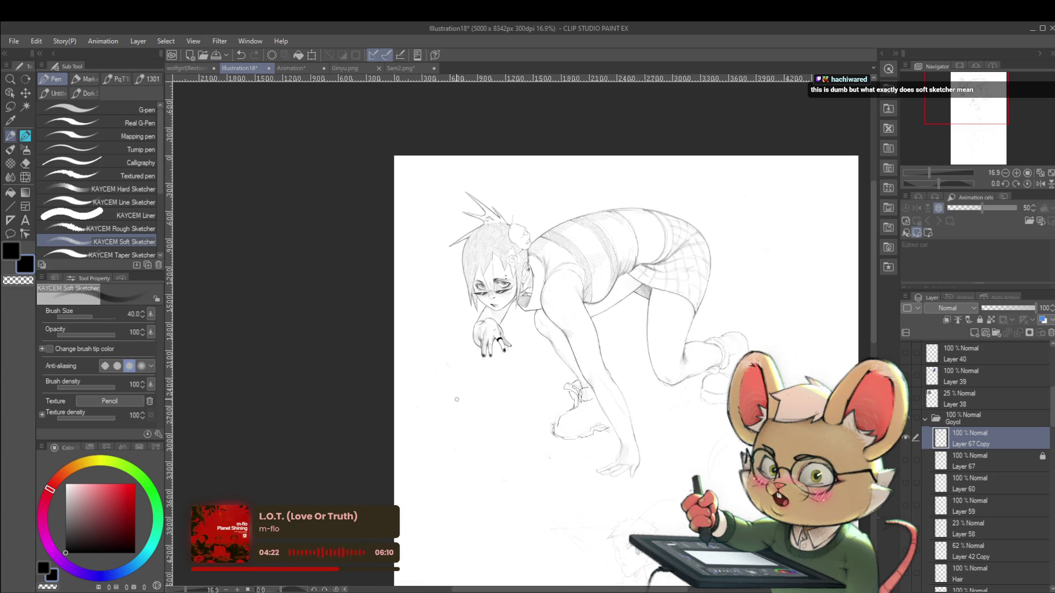
scroll(463, 391, "up", 3)
left_click_drag(423, 444, 522, 346)
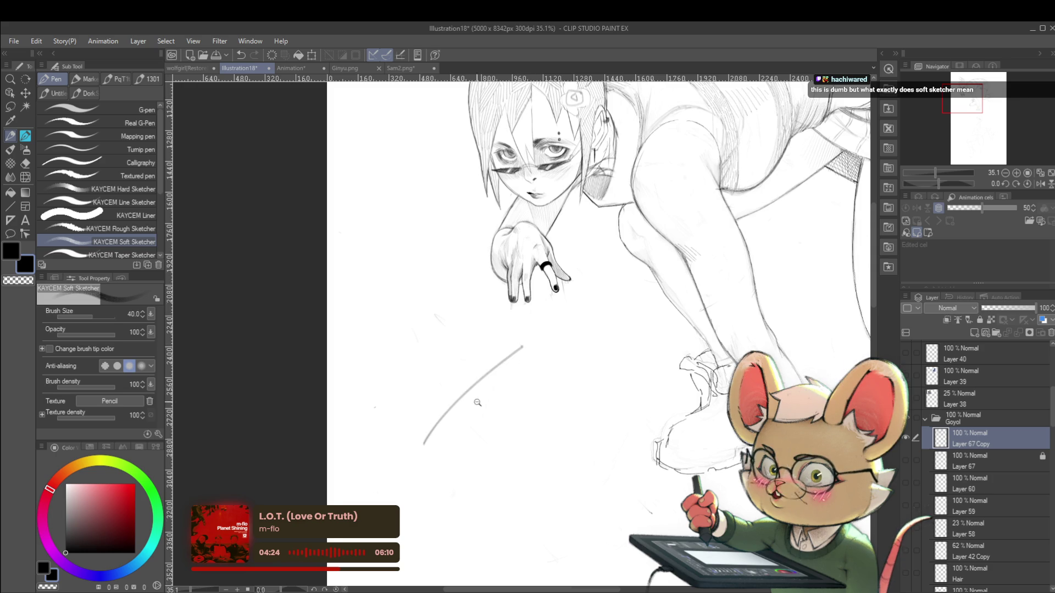
Draw a long black test stroke beside the hand with the じわペン pencil
scroll(443, 405, "up", 3)
scroll(481, 360, "up", 3)
scroll(492, 341, "up", 3)
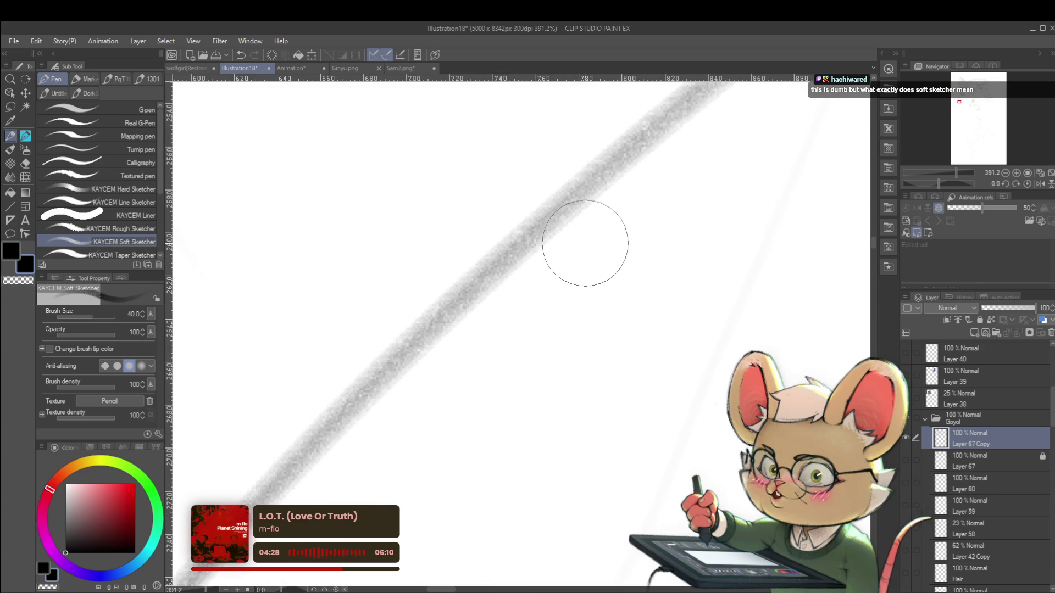
scroll(513, 349, "down", 2)
scroll(511, 370, "down", 1)
scroll(544, 328, "down", 2)
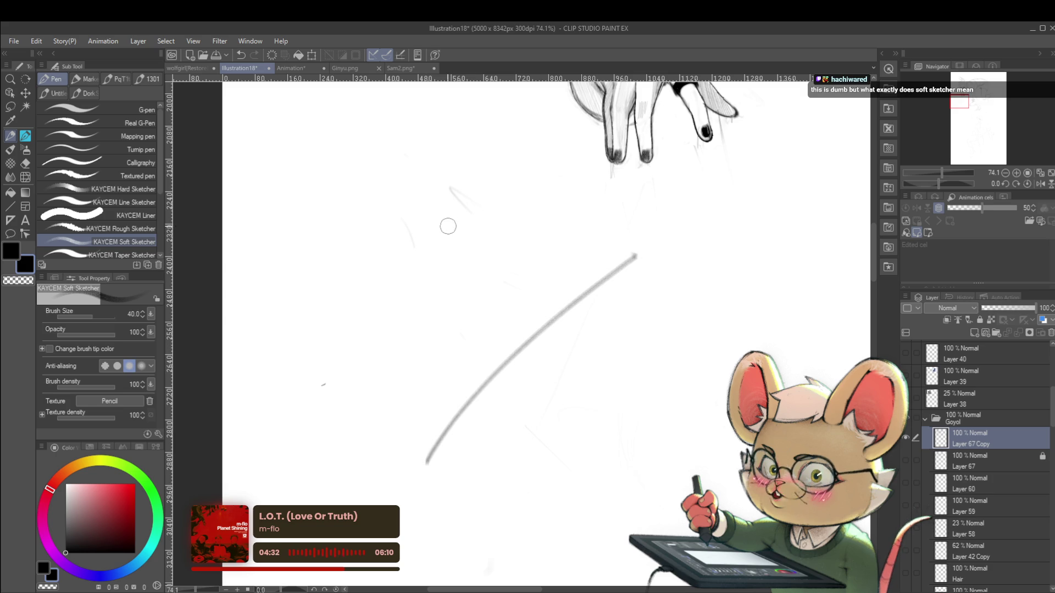
key("p")
left_click_drag(447, 247, 330, 388)
key("ctrl+z")
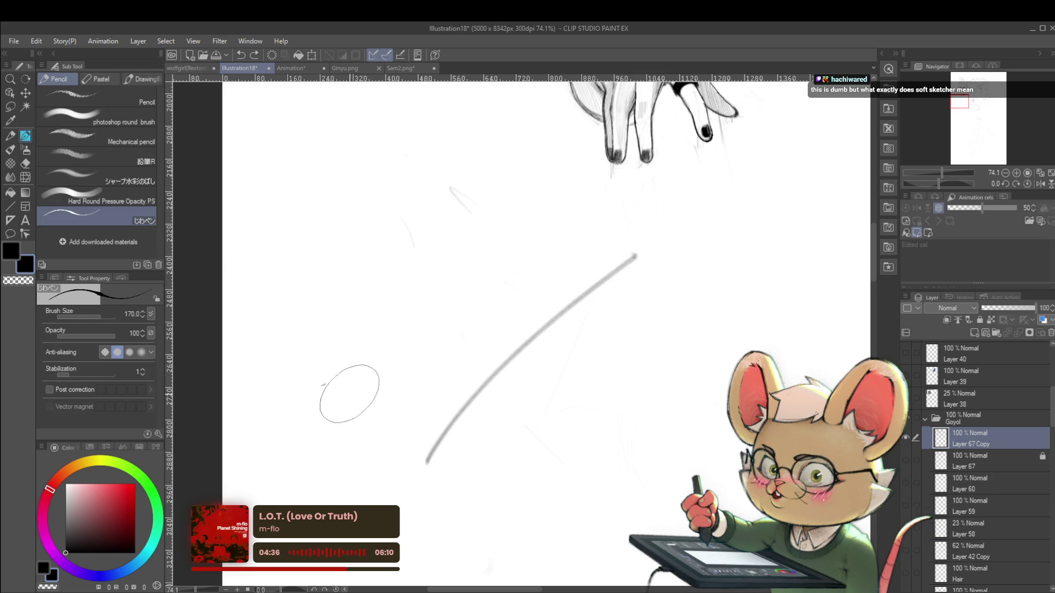
left_click_drag(297, 472, 478, 254)
key("bracketright")
Switch to KAYCEM Soft Sketcher and draw grey test strokes alongside the black one
scroll(410, 341, "up", 3)
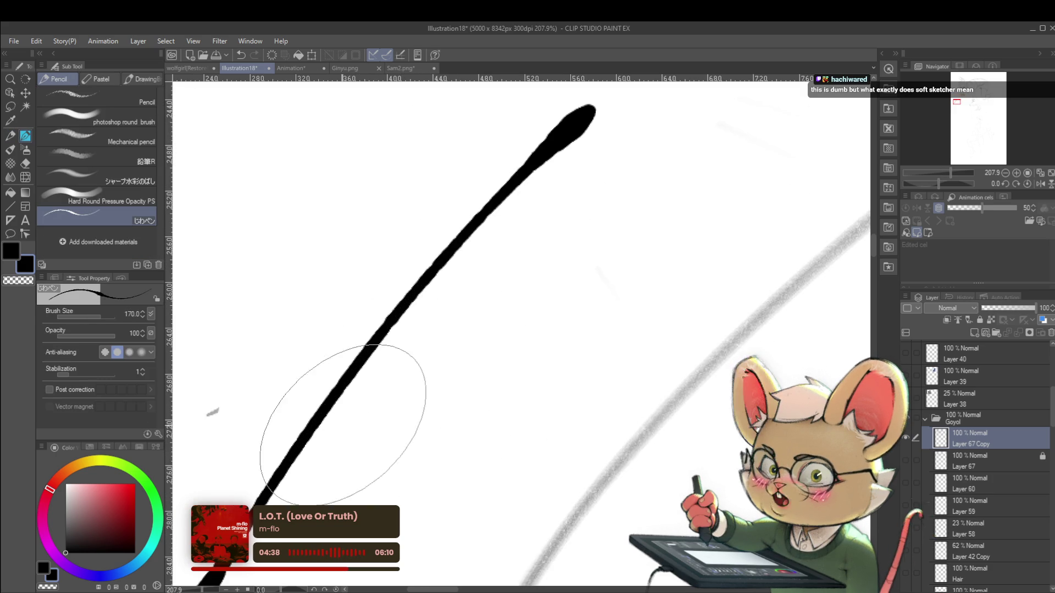
scroll(350, 392, "down", 2)
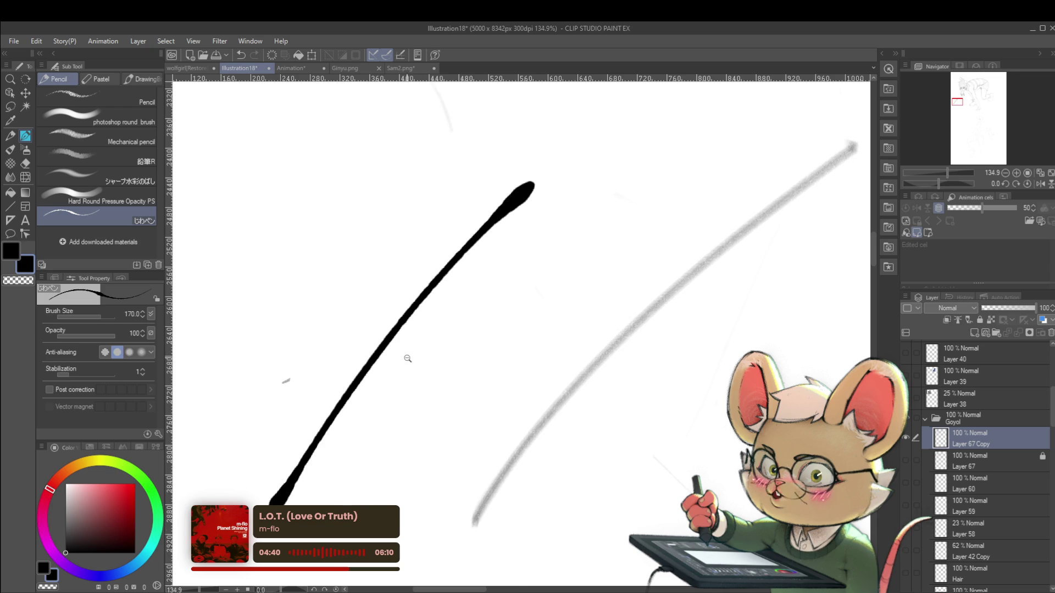
scroll(414, 353, "down", 2)
key("p")
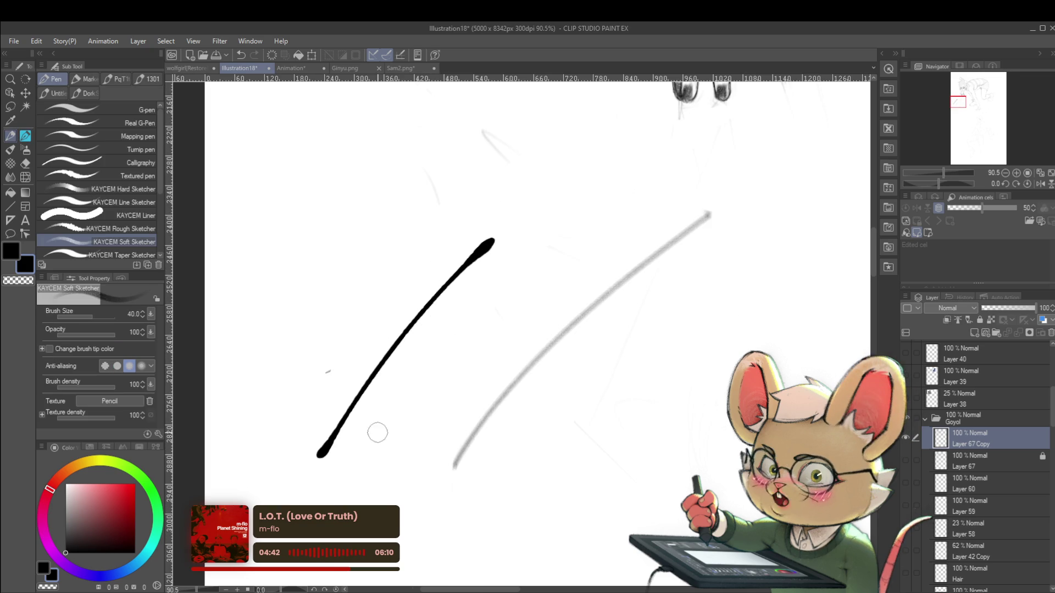
left_click_drag(348, 488, 486, 300)
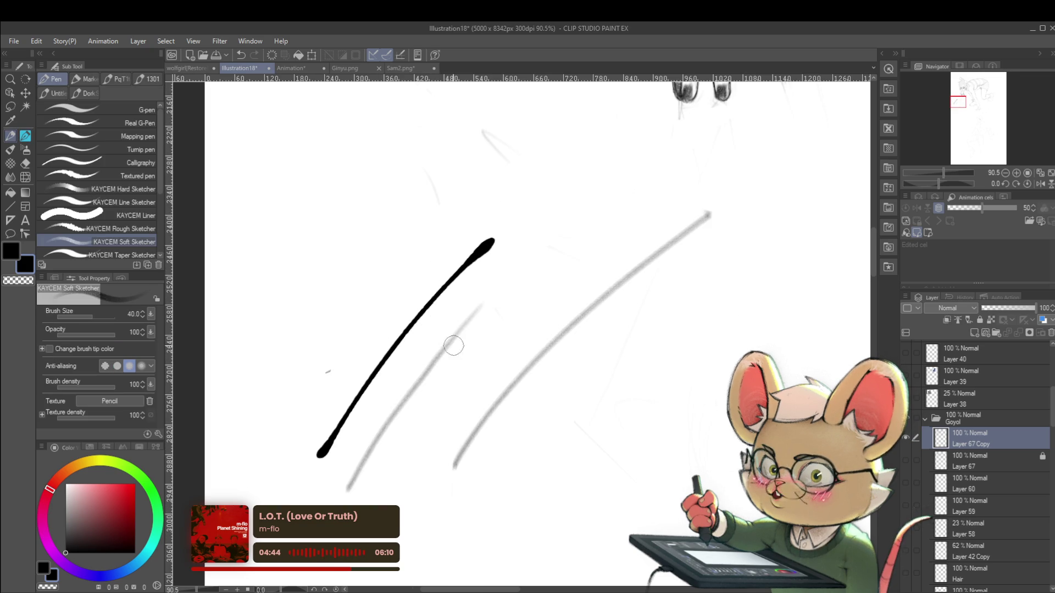
key("ctrl+z")
scroll(388, 418, "up", 1)
scroll(388, 418, "up", 1)
left_click_drag(357, 472, 466, 332)
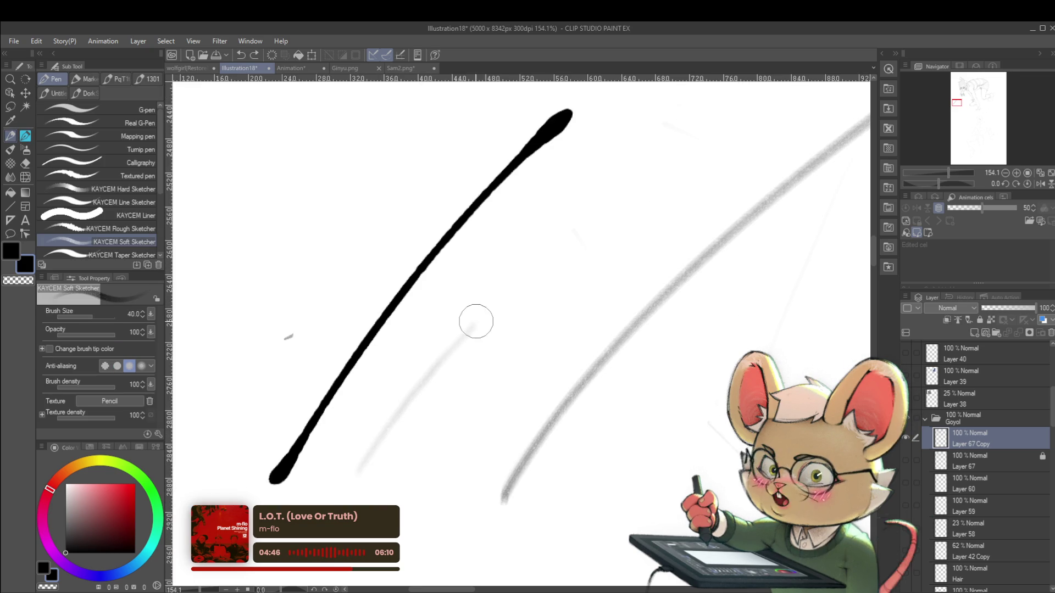
key("ctrl+z")
left_click_drag(351, 489, 577, 209)
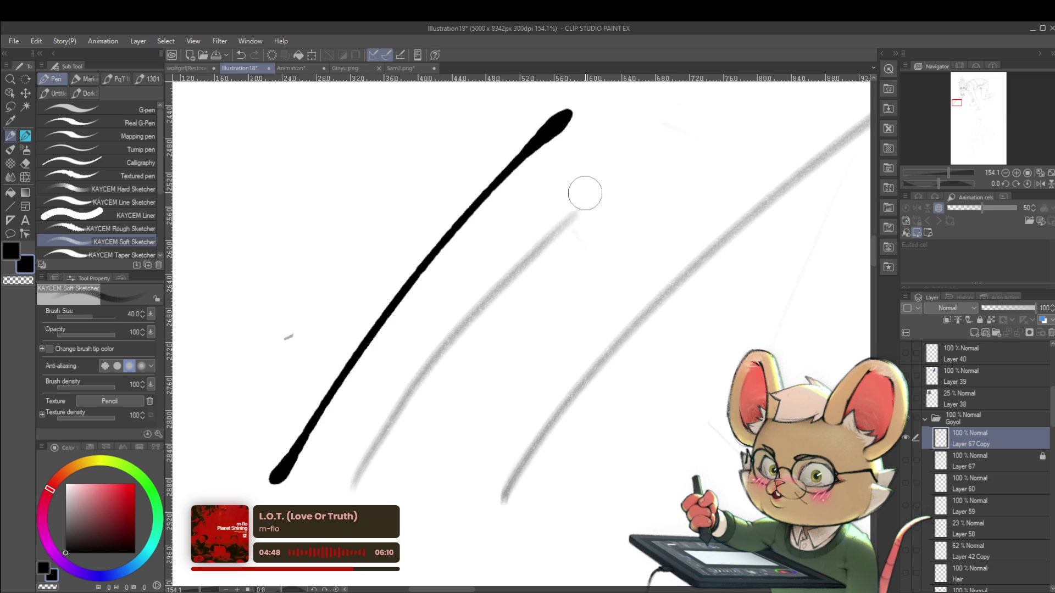
Undo all the grey and black test strokes below the hand
scroll(400, 428, "up", 4)
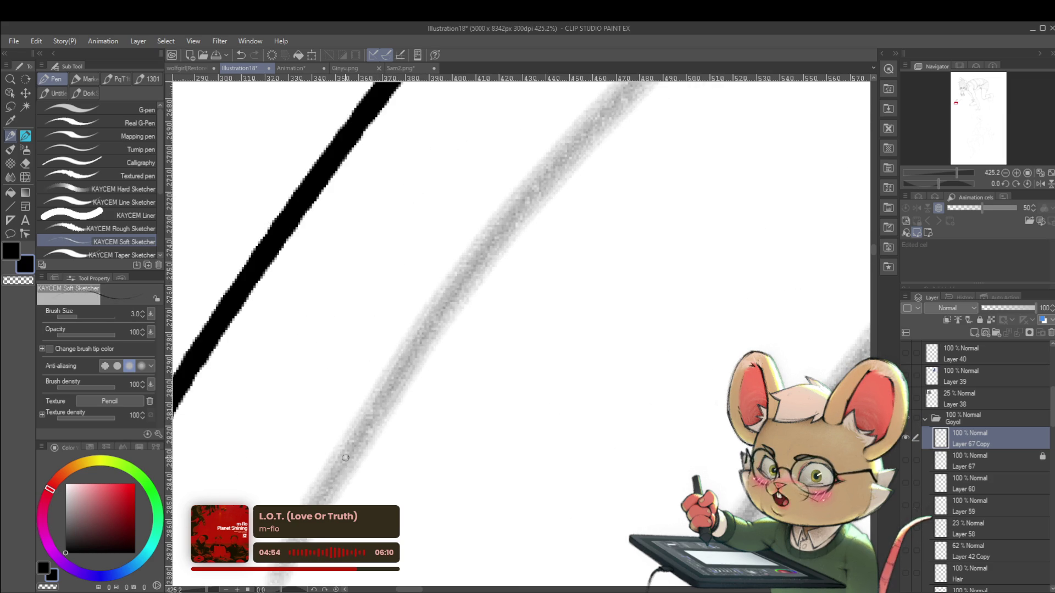
scroll(385, 418, "left", 5)
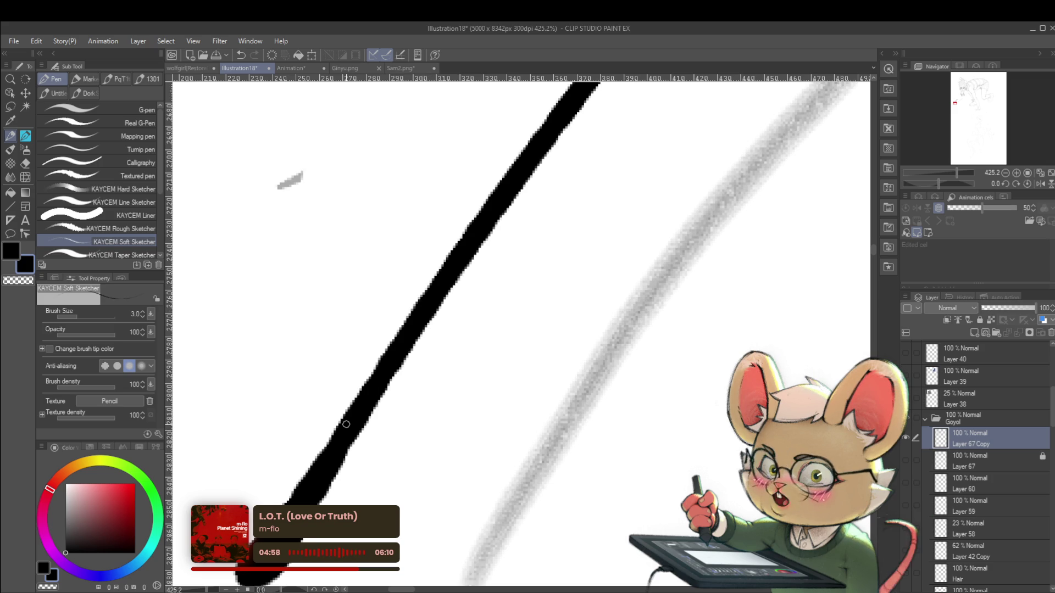
scroll(624, 324, "down", 10)
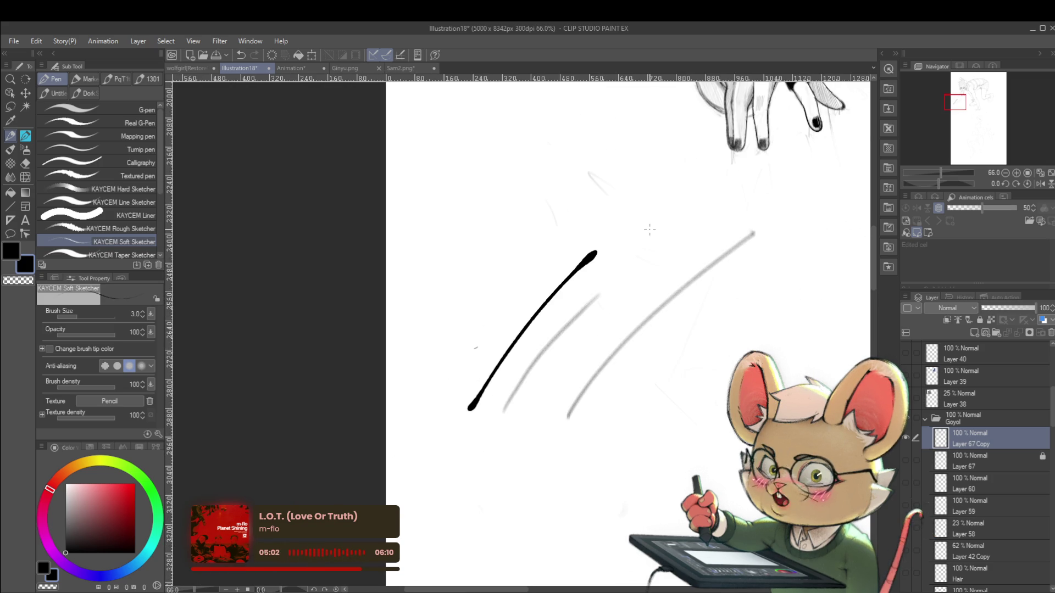
scroll(650, 230, "right", 2)
scroll(649, 229, "up", 1)
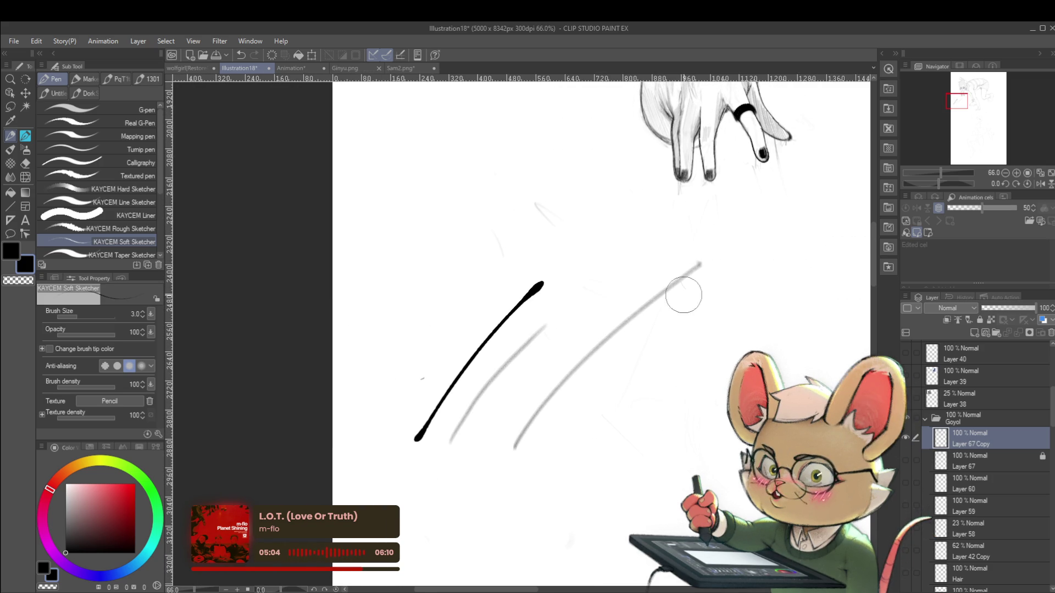
key("ctrl+z")
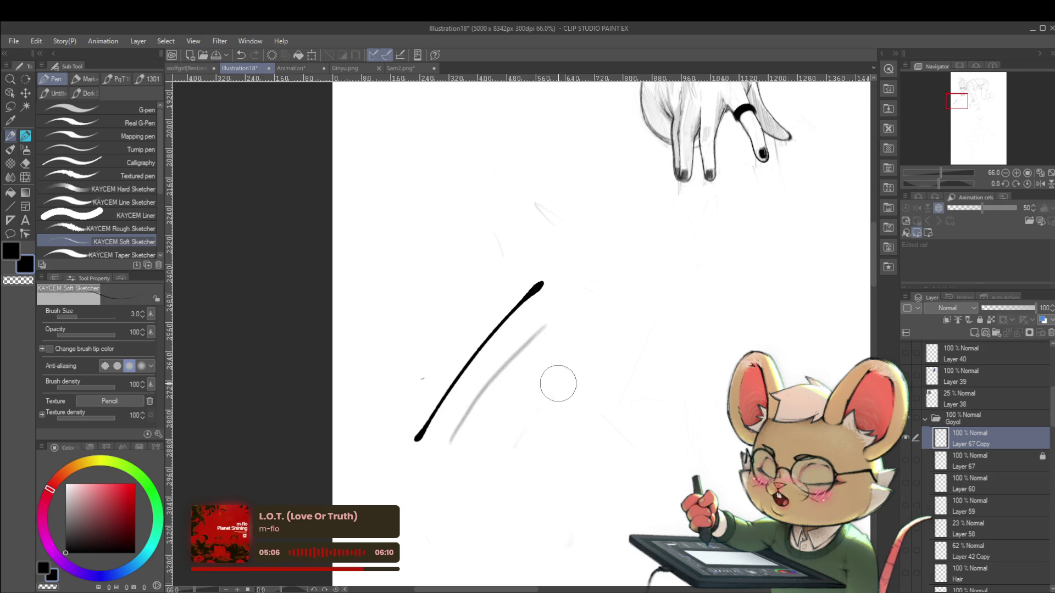
key("ctrl+z")
key("ctrl+z")
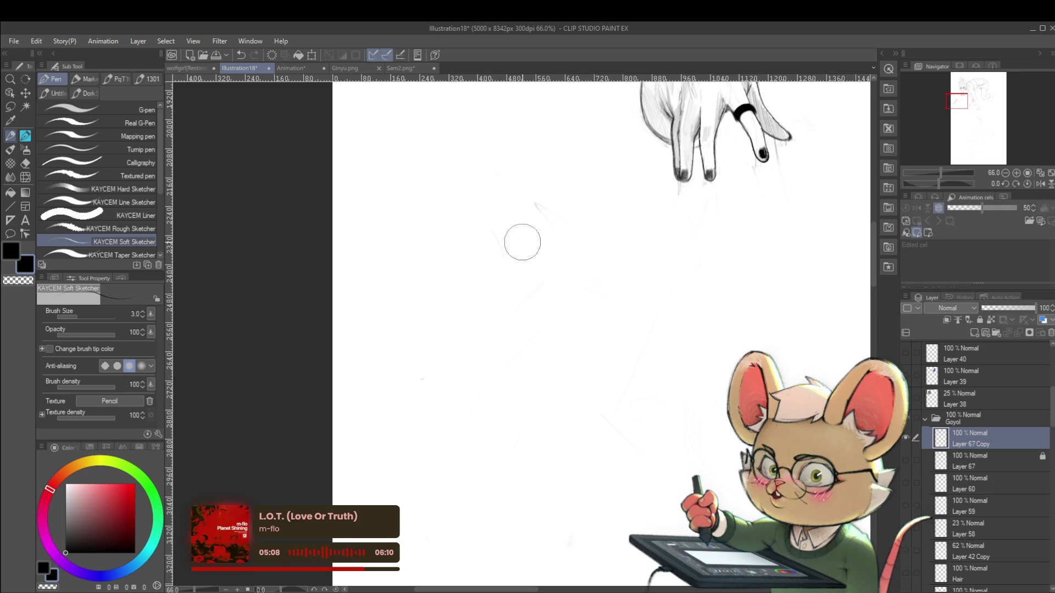
Fit the whole crouching girl in view, mirror it horizontally, and set the Soft Sketcher to 150
scroll(481, 344, "down", 2)
scroll(494, 404, "down", 2)
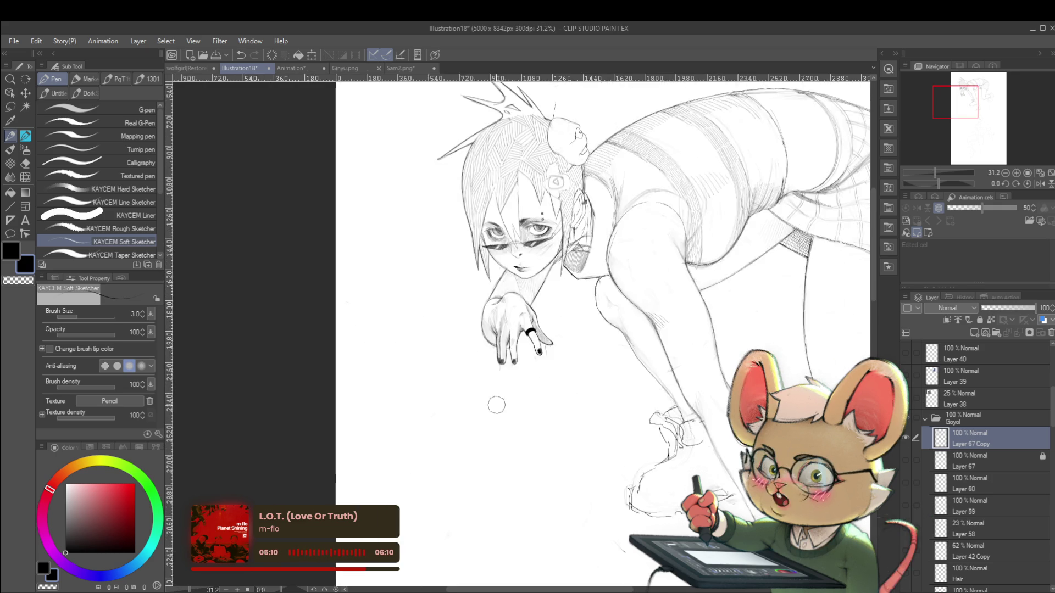
scroll(494, 404, "down", 1)
left_click_drag(588, 283, 600, 281)
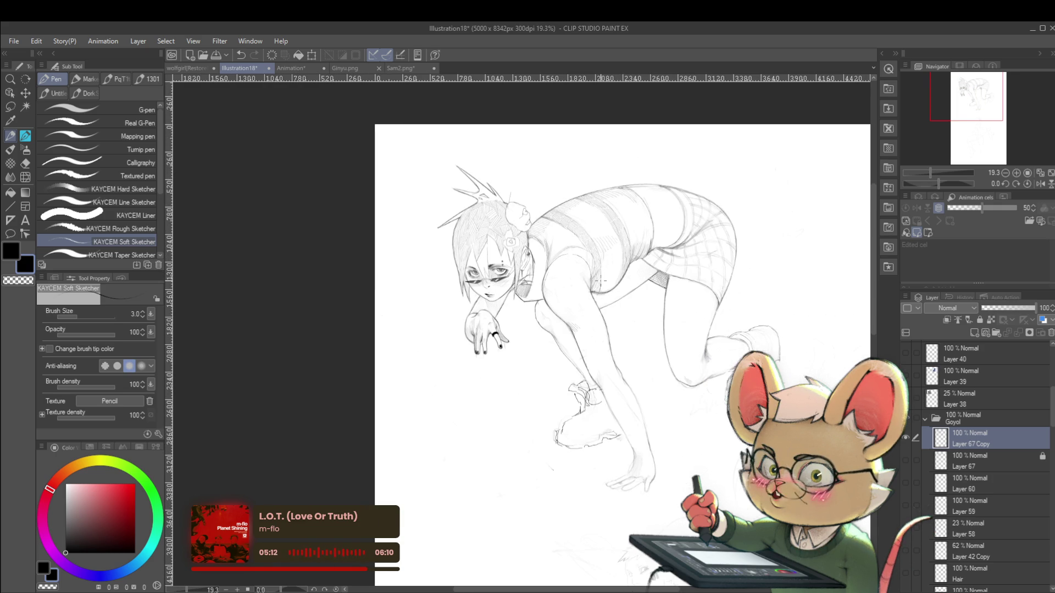
left_click(1040, 185)
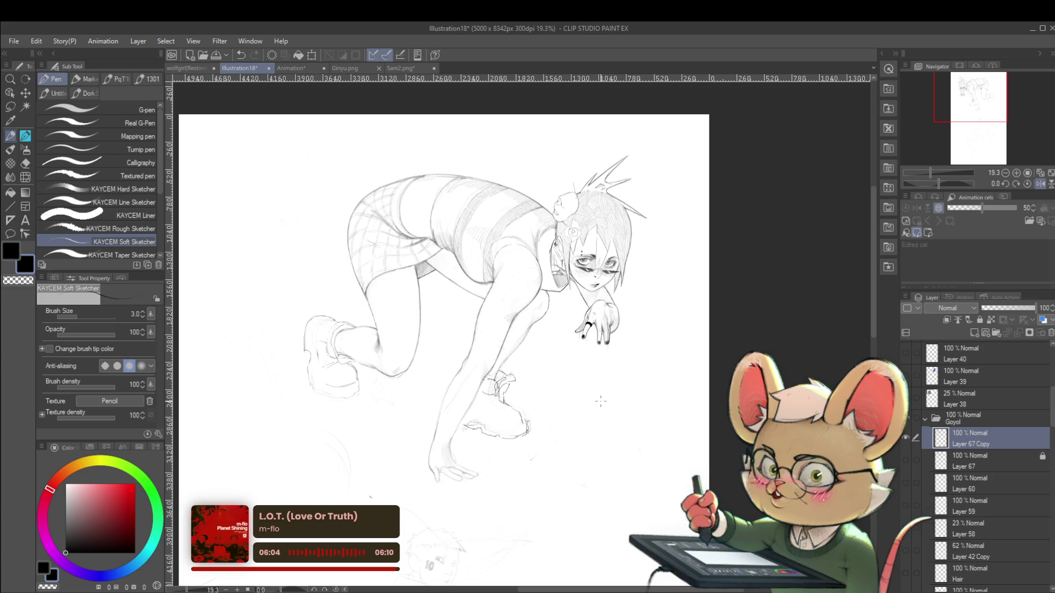
left_click_drag(443, 439, 582, 493)
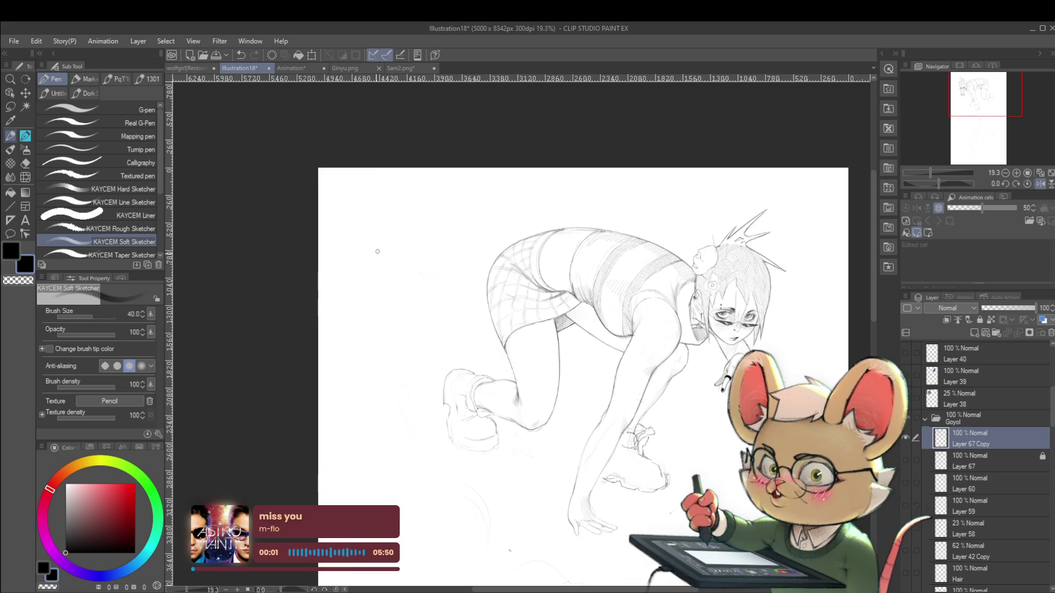
left_click_drag(357, 280, 340, 306, "ctrl+alt")
Start a dark, thick test stroke in the upper-left margin with the size-150 Soft Sketcher
left_click_drag(361, 268, 338, 317)
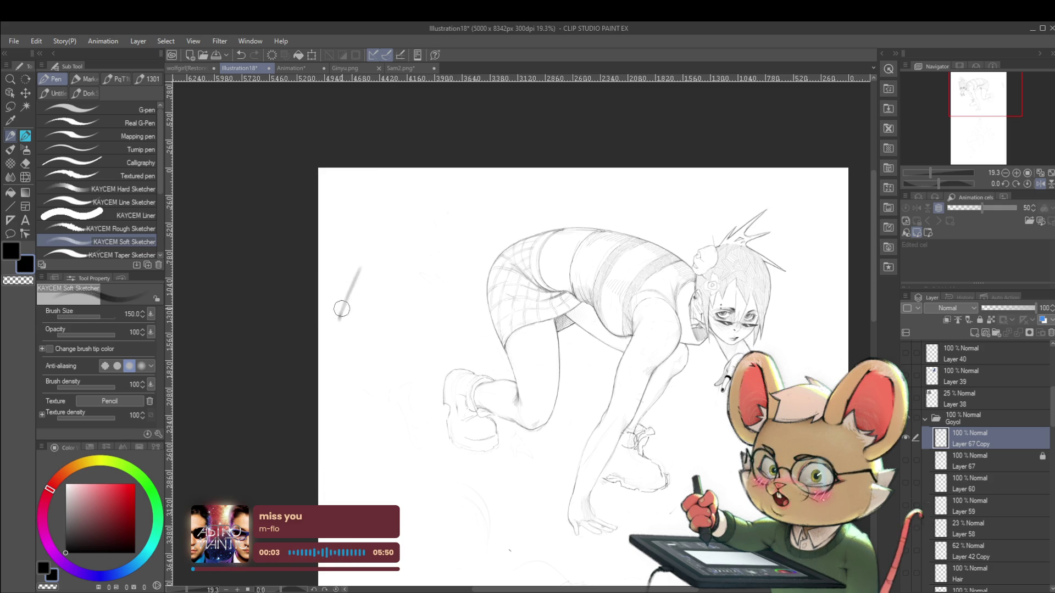
mouse_move(372, 250)
left_mouse_down()
mouse_move(336, 329)
mouse_move(386, 237)
mouse_move(334, 334)
left_mouse_up()
mouse_move(392, 231)
left_mouse_down()
mouse_move(362, 272)
mouse_move(375, 259)
left_mouse_up()
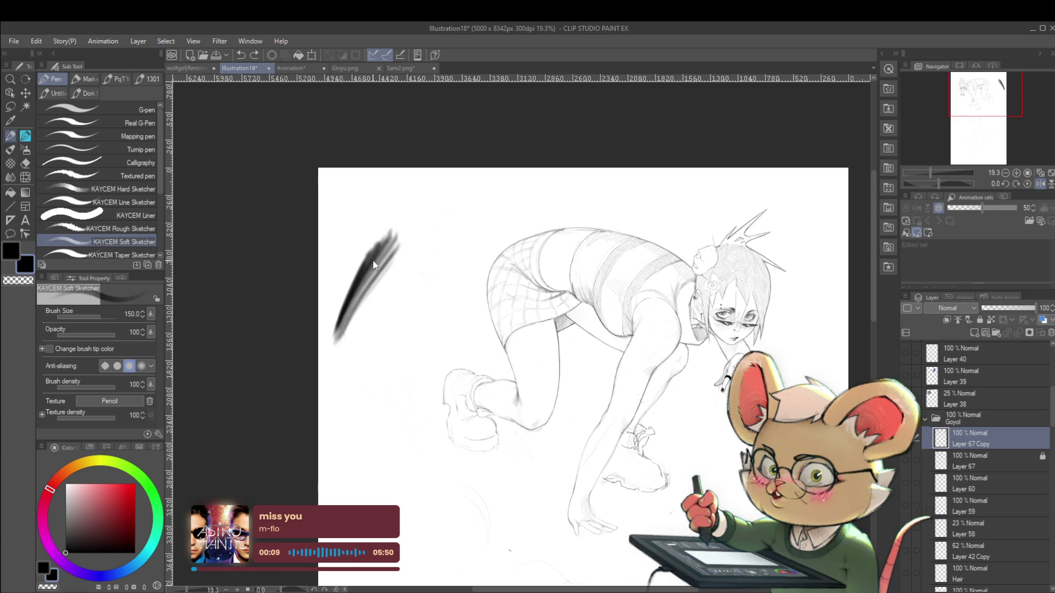
mouse_move(351, 324)
left_mouse_down()
mouse_move(368, 293)
mouse_move(352, 330)
left_mouse_up()
Layer grey hatching over the swatch, deepen its dark edge, and undo the stray marks above it
left_click_drag(387, 282, 343, 344)
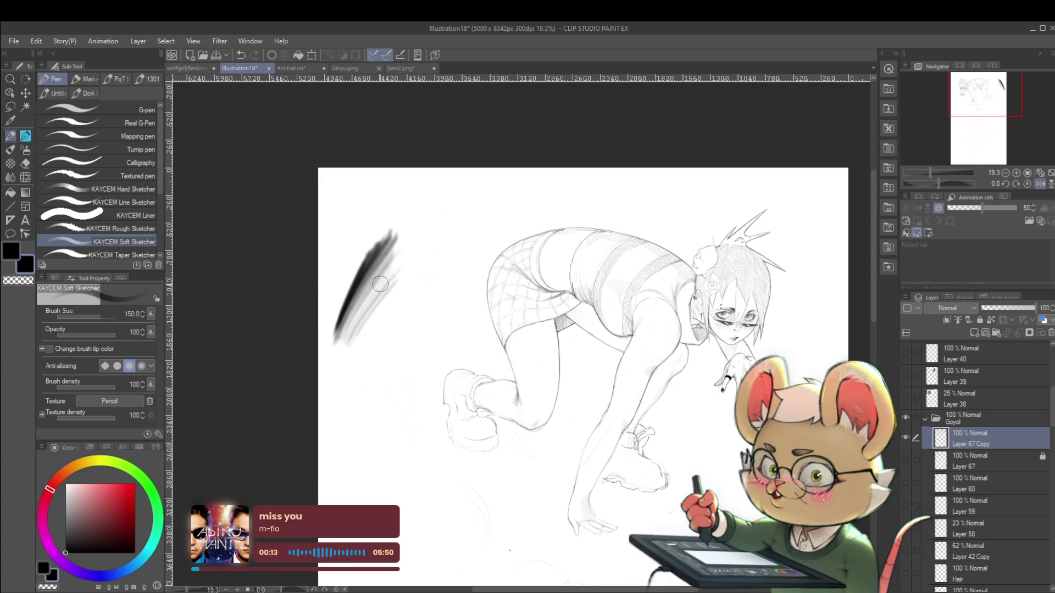
mouse_move(385, 279)
left_mouse_down()
mouse_move(345, 343)
mouse_move(357, 343)
left_mouse_up()
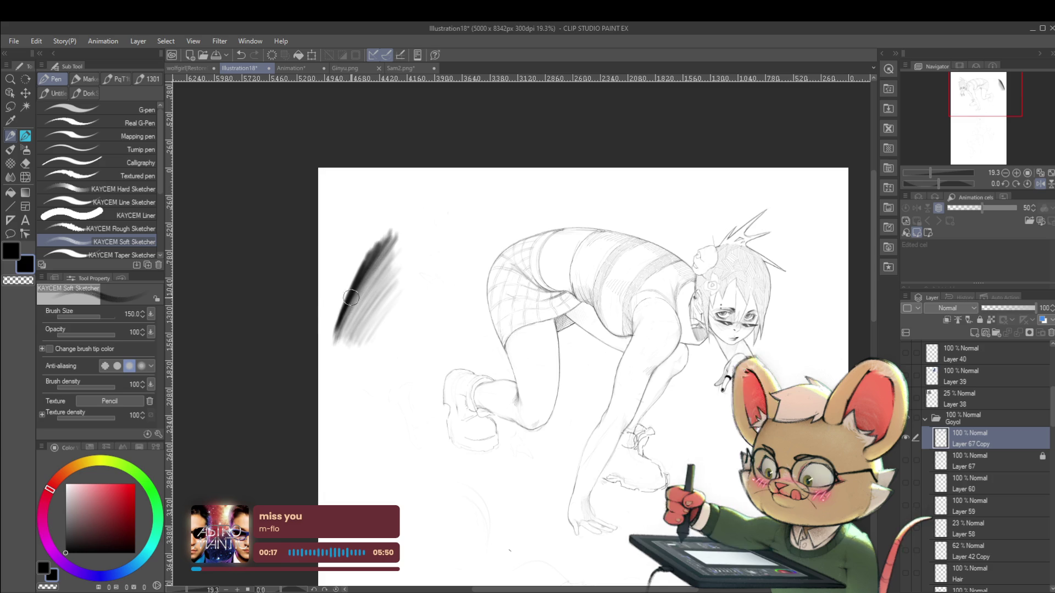
left_click_drag(386, 257, 339, 329)
mouse_move(368, 287)
left_mouse_down()
mouse_move(337, 333)
mouse_move(341, 344)
left_mouse_up()
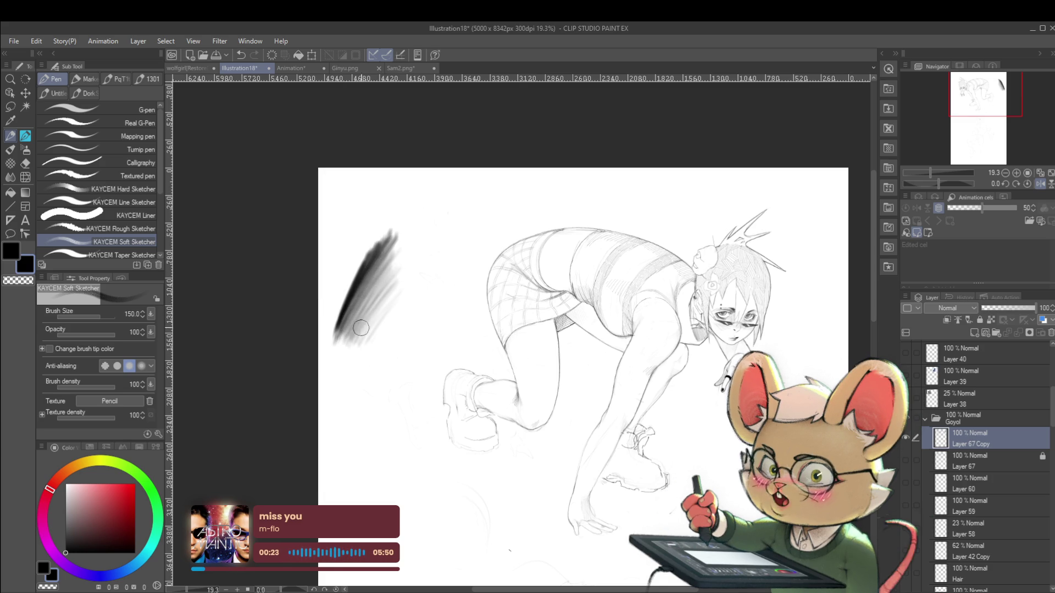
scroll(409, 274, "down", 5)
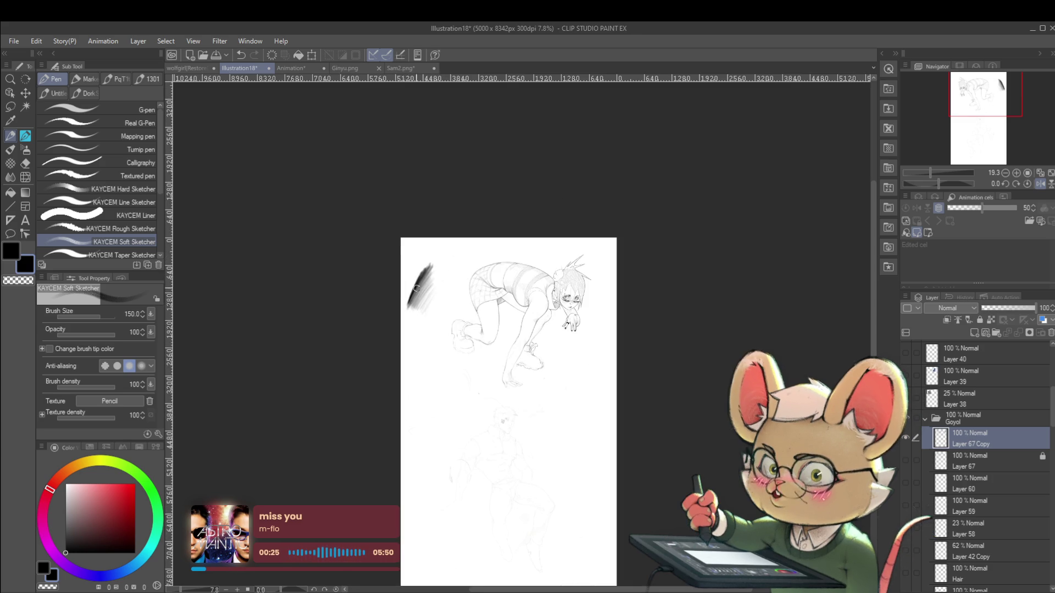
scroll(409, 274, "up", 5)
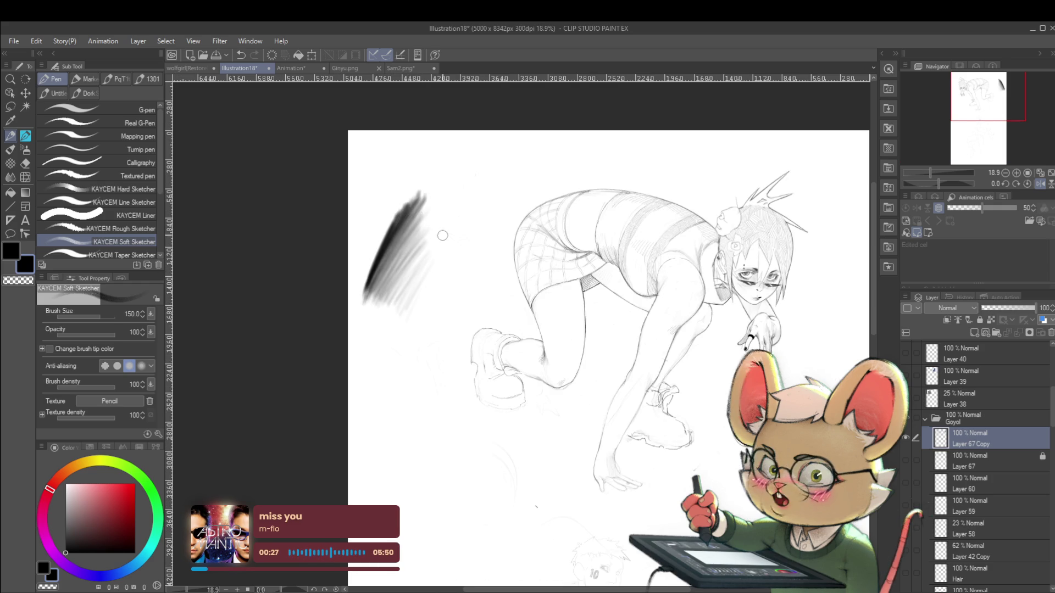
key("ctrl+z")
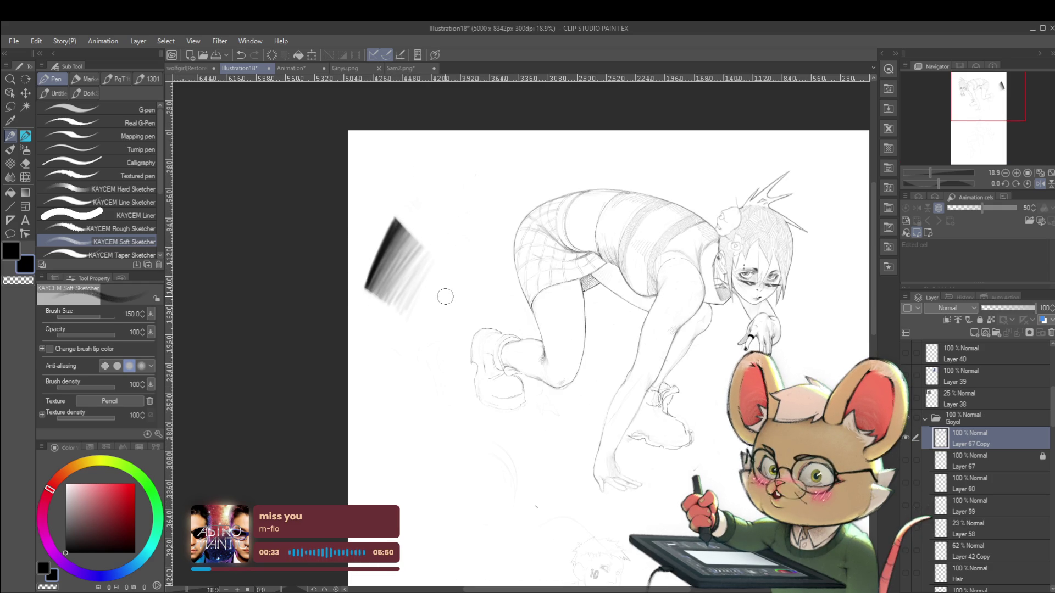
key("p")
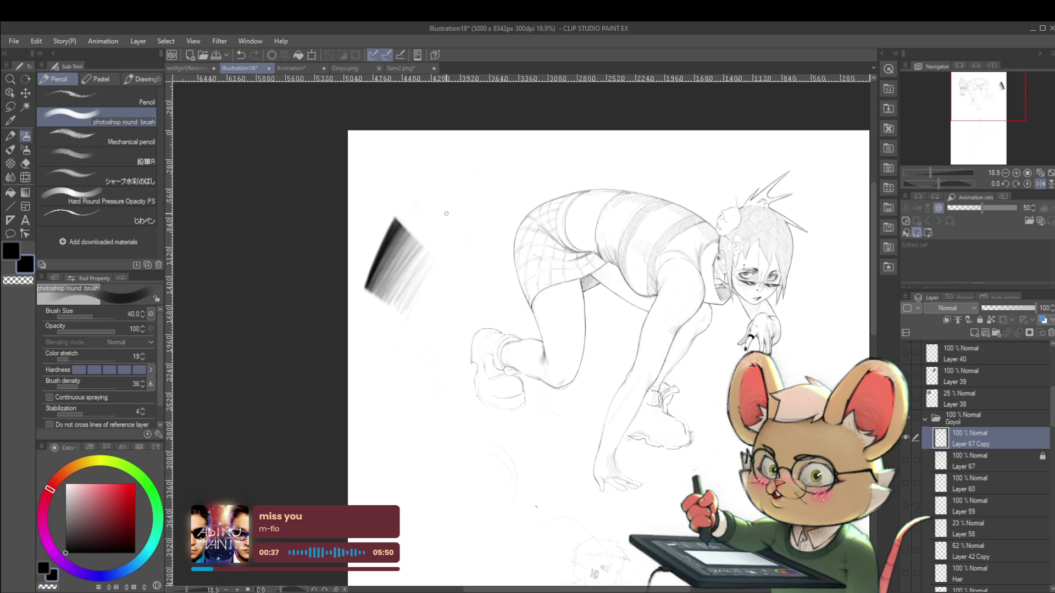
Resize the photoshop round brush and draw a wide soft grey stroke beside the swatch
key("bracketright")
key("bracketright")
key("bracketright")
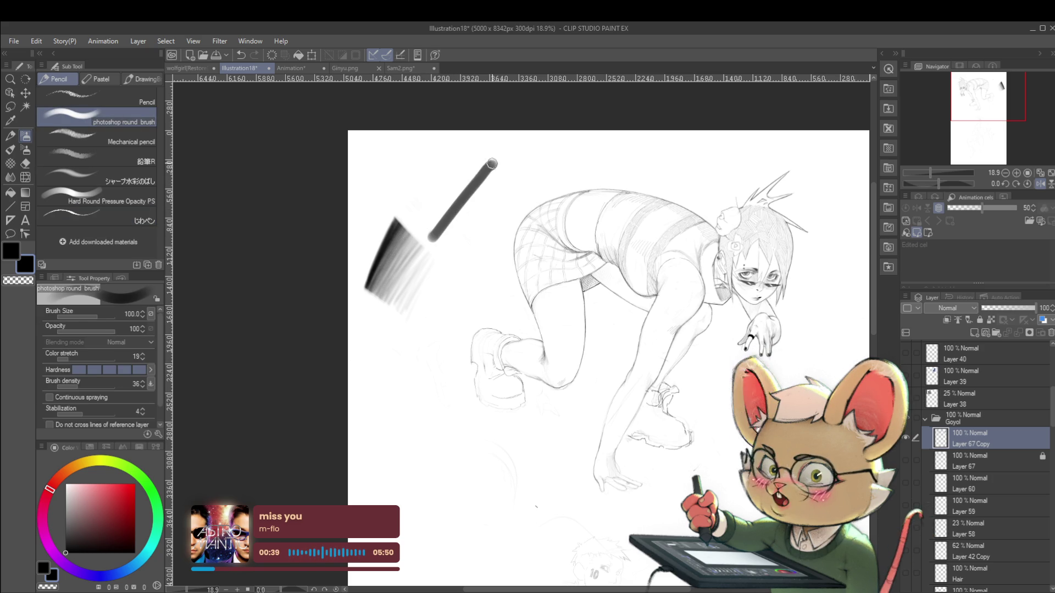
scroll(477, 181, "up", 5)
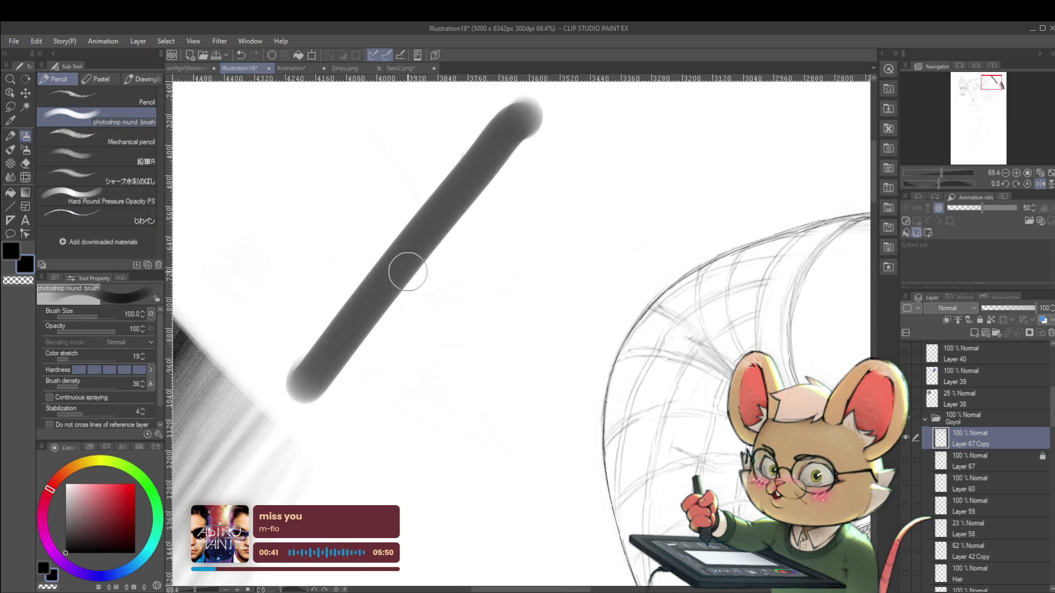
key("bracketleft")
key("bracketleft")
key("bracketleft")
key("bracketleft")
key("bracketleft")
key("bracketleft")
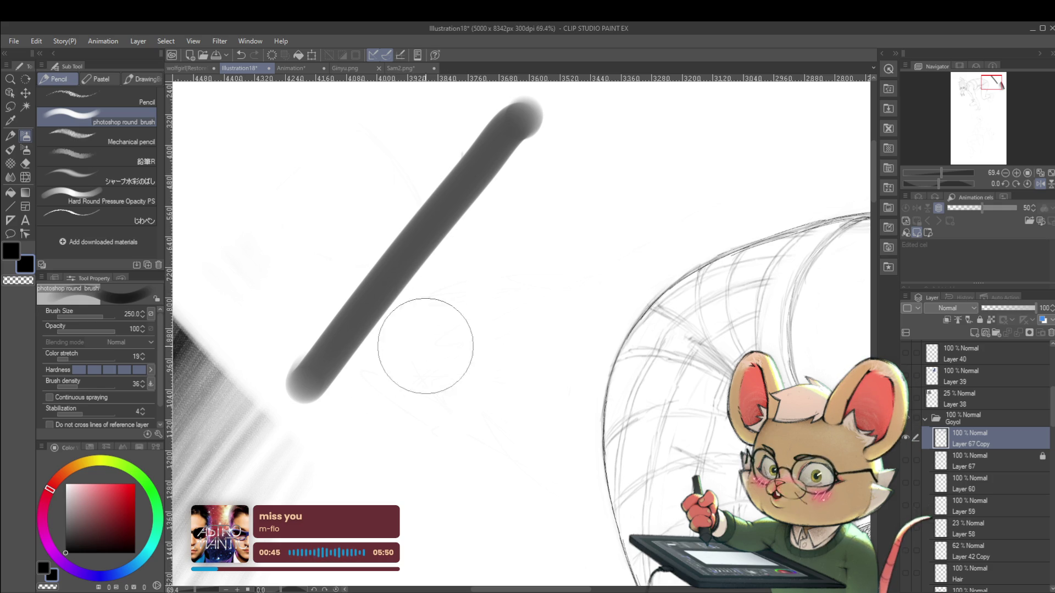
key("bracketleft")
mouse_move(386, 416)
left_mouse_down()
mouse_move(491, 276)
mouse_move(625, 199)
mouse_move(501, 323)
mouse_move(437, 436)
mouse_move(460, 438)
mouse_move(490, 418)
left_mouse_up()
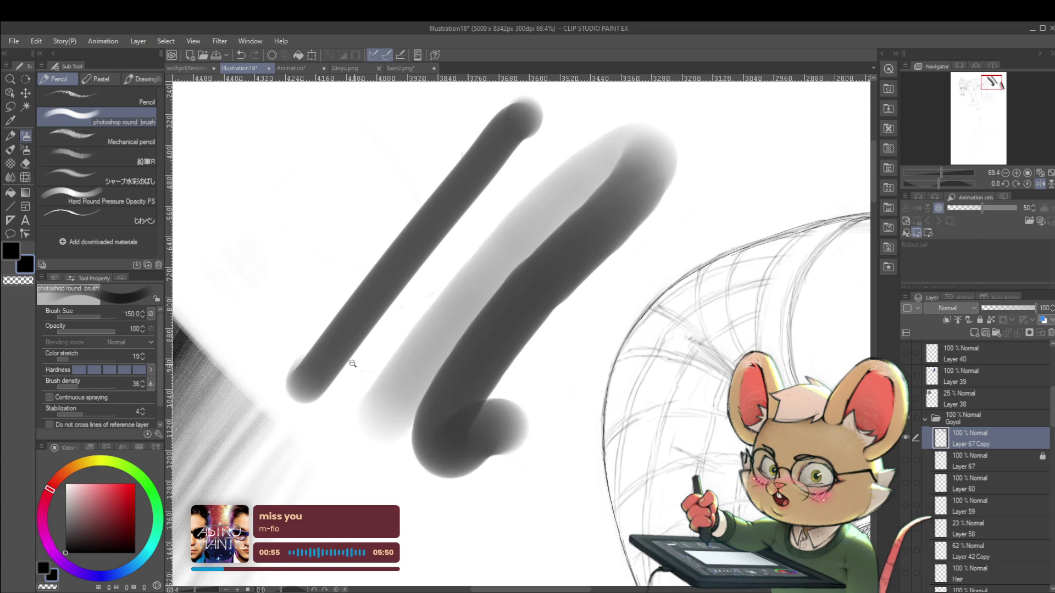
scroll(365, 373, "up", 3)
key("bracketleft")
key("bracketleft")
key("bracketleft")
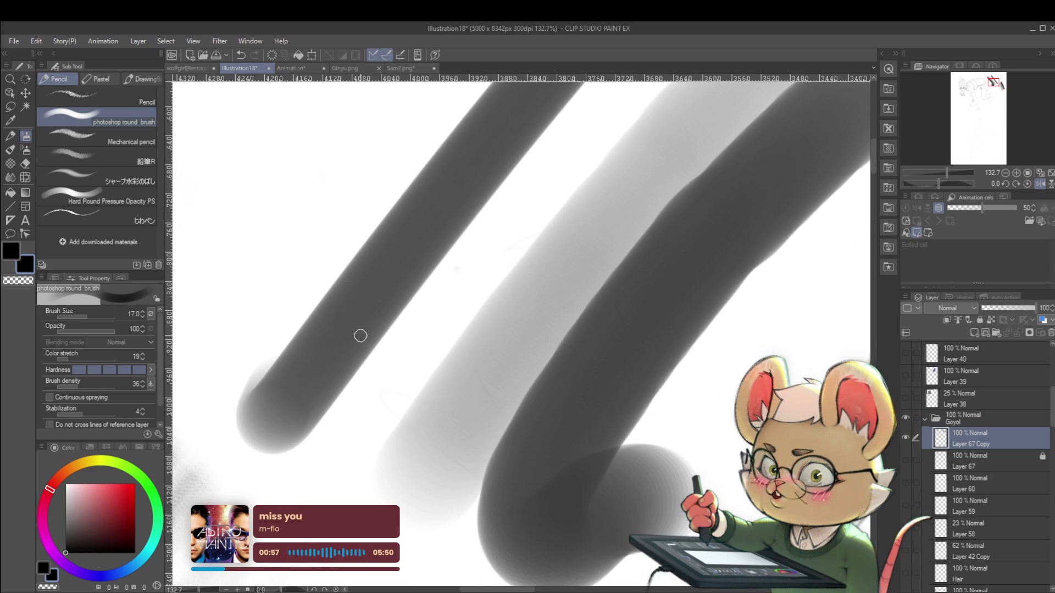